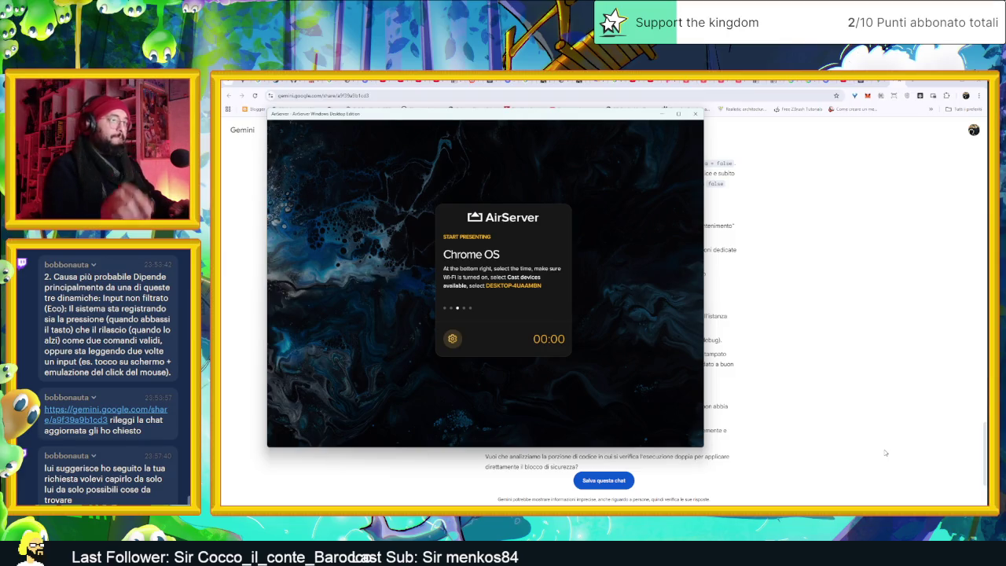
Toggle the AirServer window size, cycle its device instructions, and minimize the Gemini browser page.
{"action": "double_click", "coordinate": [445, 312]}
{"action": "double_click", "coordinate": [447, 311]}
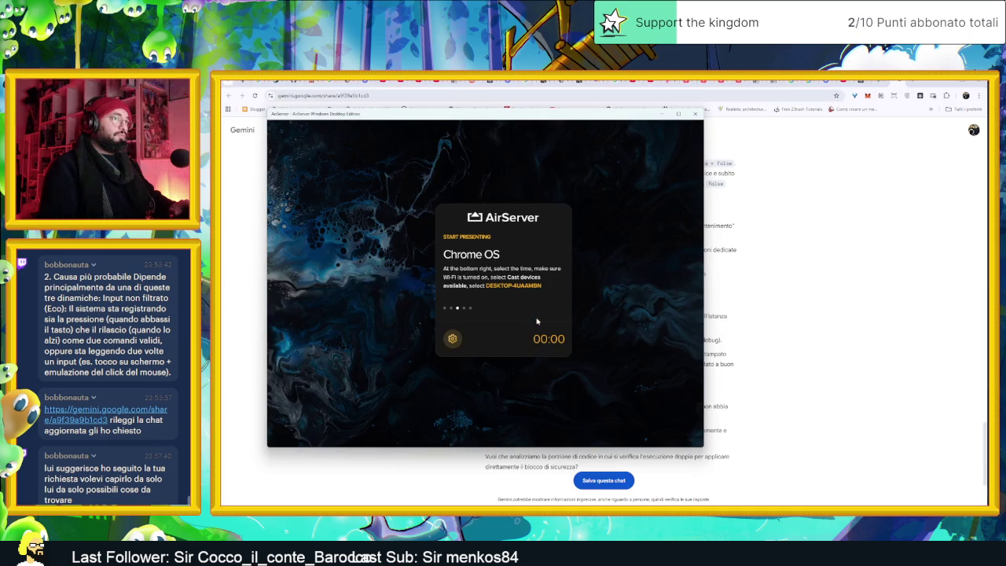
{"action": "left_click", "coordinate": [450, 308]}
{"action": "left_click", "coordinate": [448, 309]}
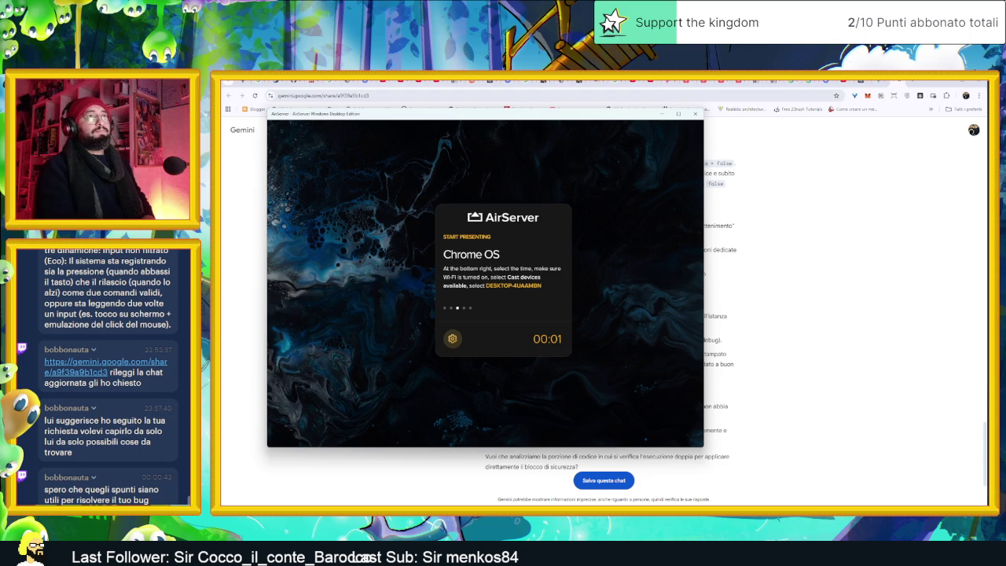
{"action": "left_click", "coordinate": [944, 83]}
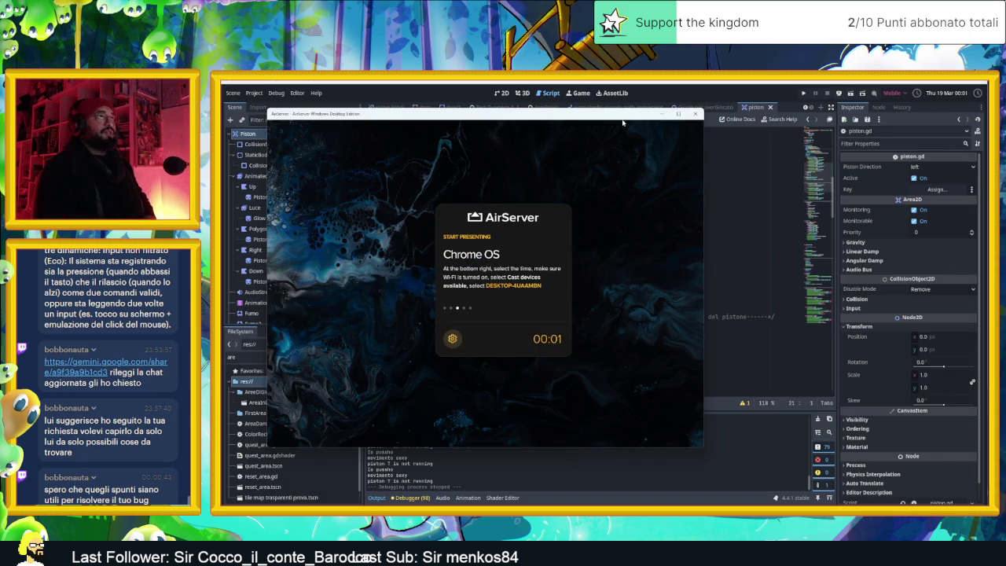
Minimize AirServer and place the caret after the body_exited connection in piston.gd.
{"action": "left_click", "coordinate": [662, 114]}
{"action": "scroll", "coordinate": [676, 133], "scroll_direction": "up", "scroll_amount": 2}
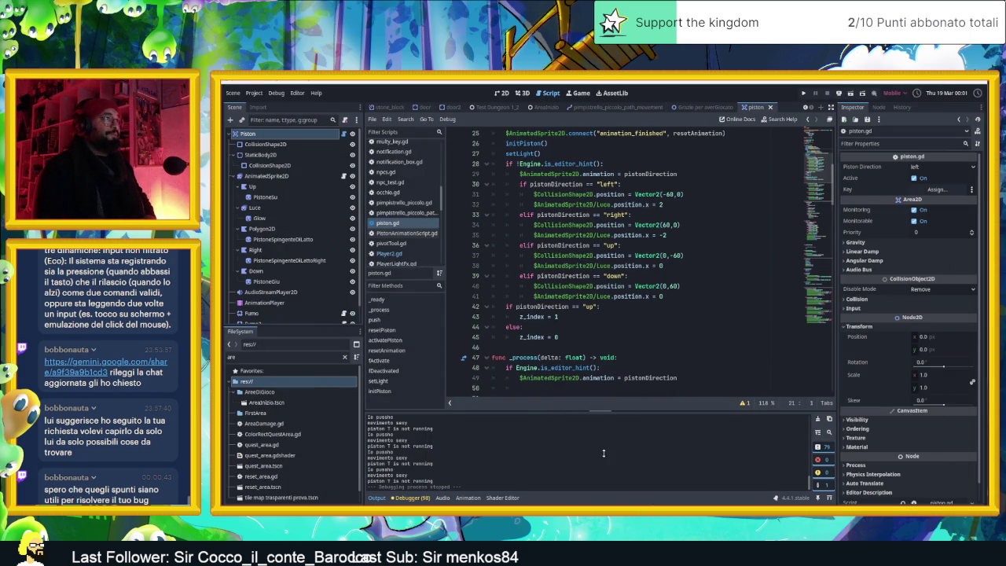
{"action": "scroll", "coordinate": [654, 273], "scroll_direction": "up", "scroll_amount": 8}
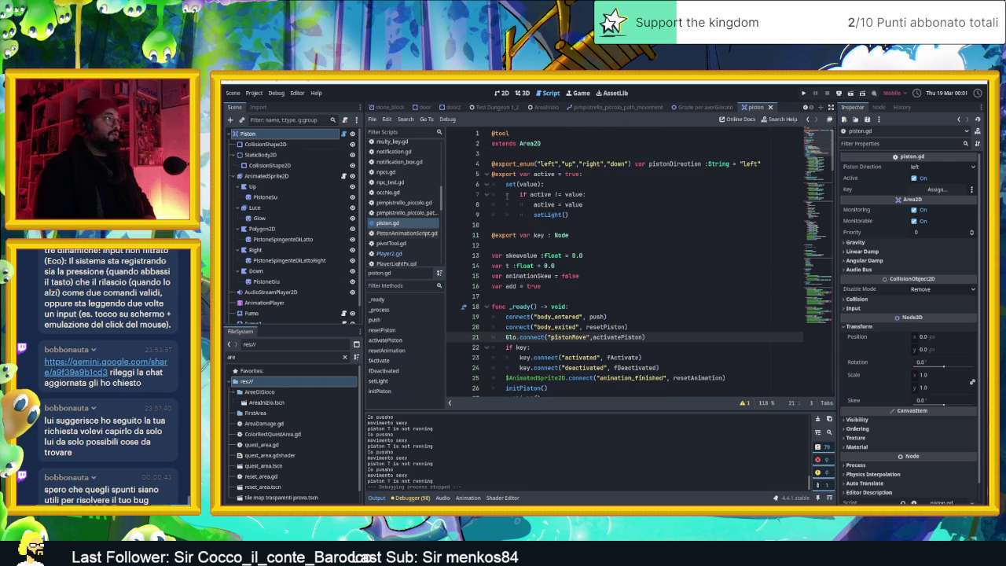
{"action": "left_click", "coordinate": [344, 135]}
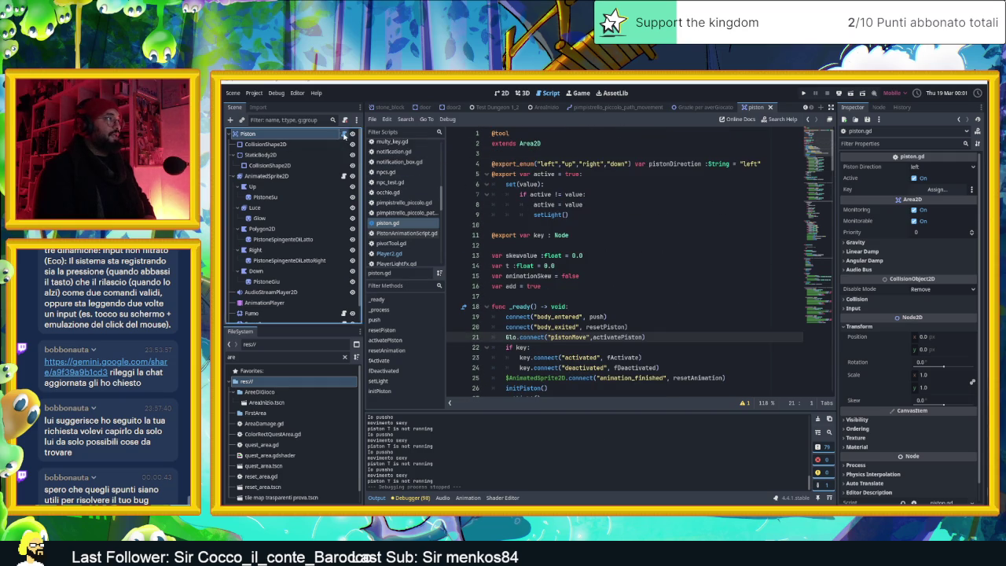
{"action": "scroll", "coordinate": [629, 247], "scroll_direction": "down", "scroll_amount": 3}
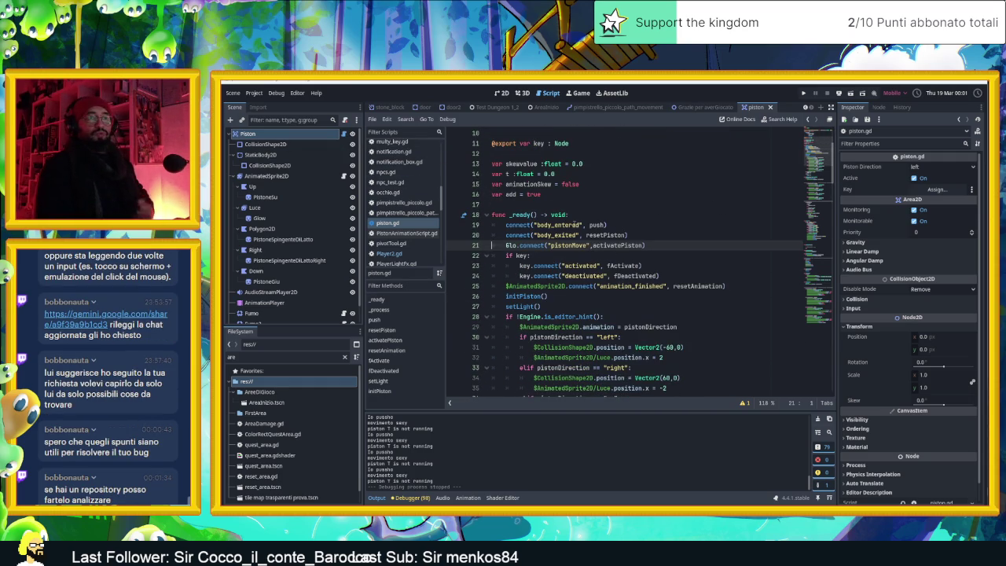
{"action": "left_click", "coordinate": [637, 234]}
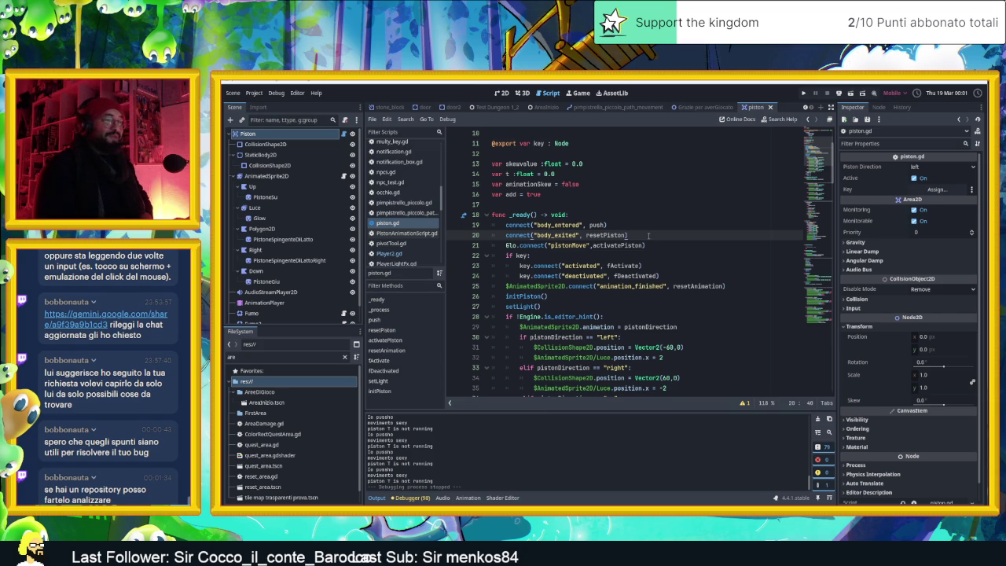
Scroll through piston.gd and place the caret after the push connection on line 19.
{"action": "scroll", "coordinate": [648, 235], "scroll_direction": "down", "scroll_amount": 2}
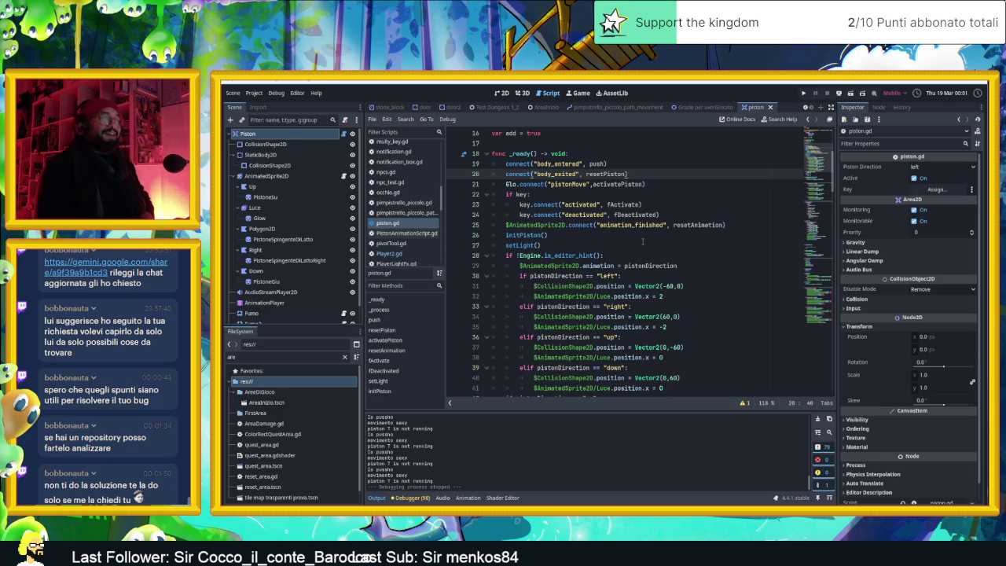
{"action": "scroll", "coordinate": [639, 237], "scroll_direction": "down", "scroll_amount": 1}
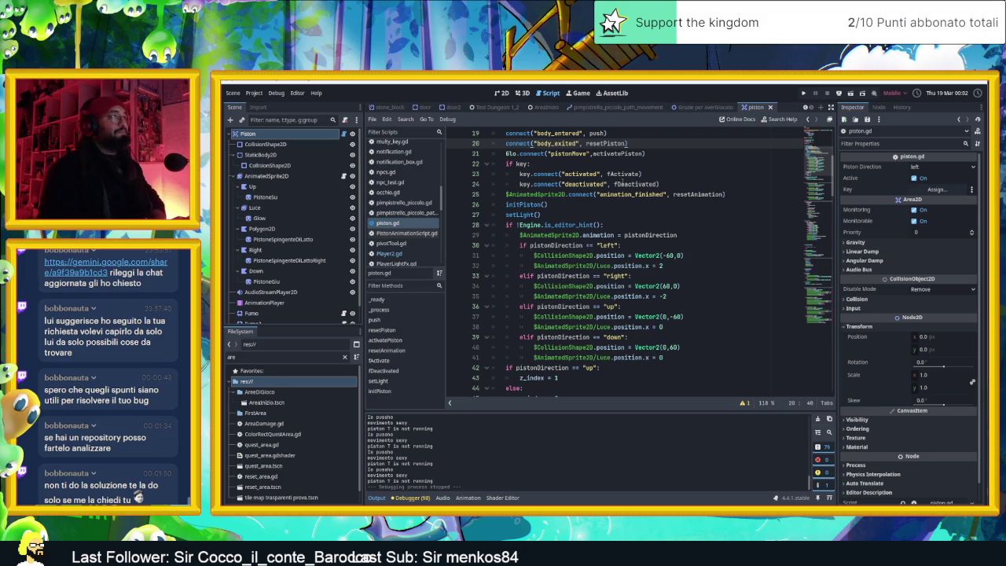
{"action": "scroll", "coordinate": [625, 172], "scroll_direction": "up", "scroll_amount": 1}
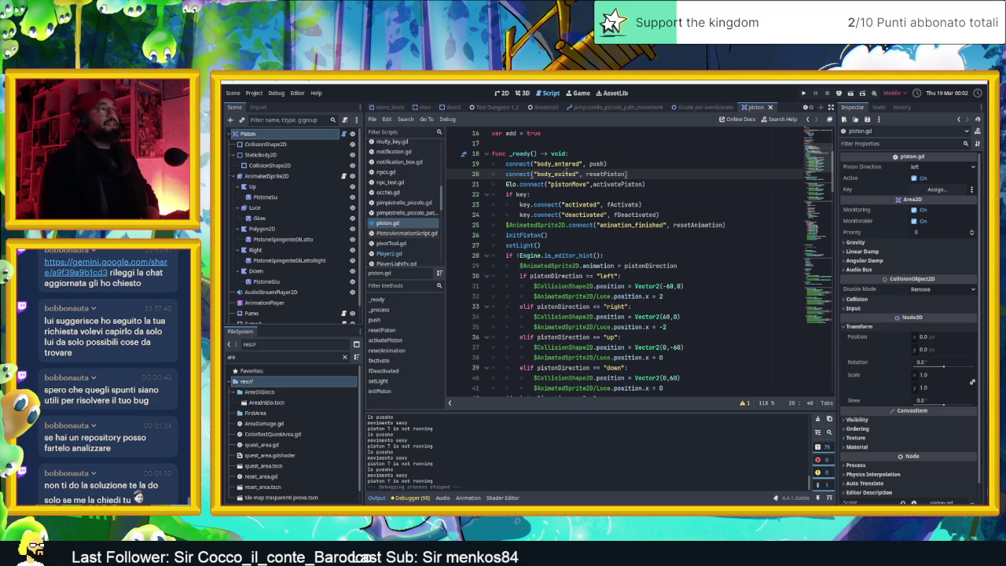
{"action": "left_click", "coordinate": [614, 163]}
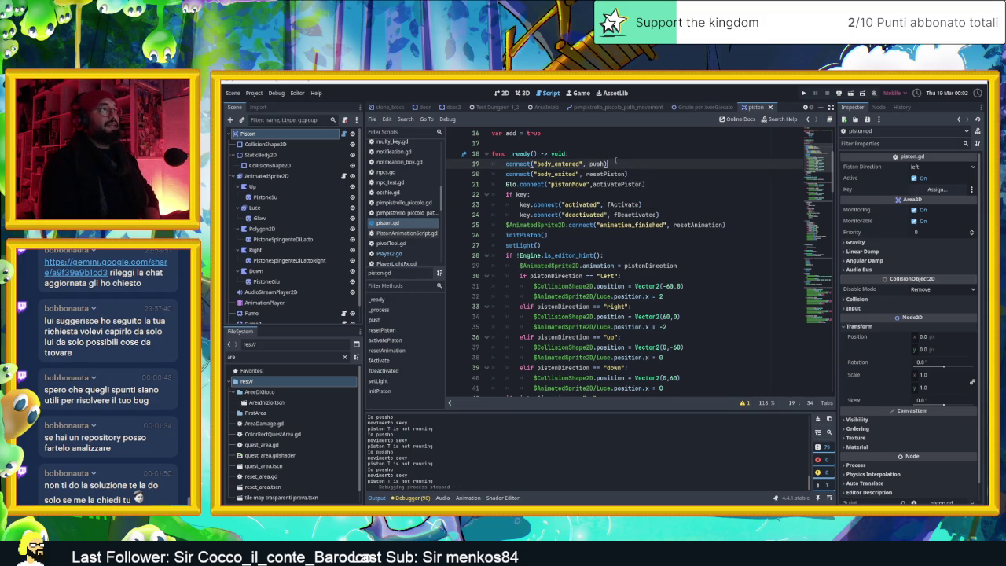
{"action": "left_click", "coordinate": [578, 153]}
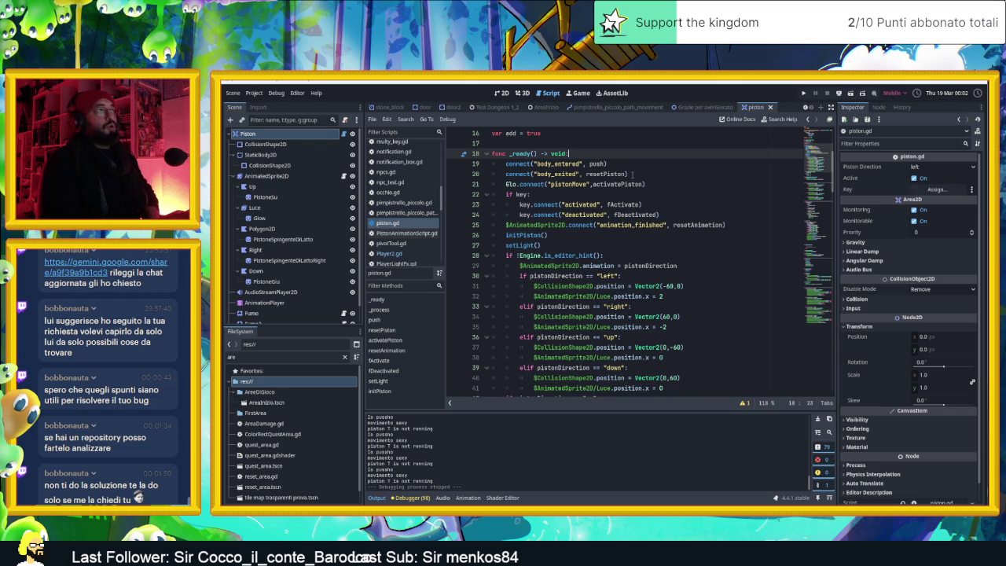
{"action": "left_click", "coordinate": [609, 163]}
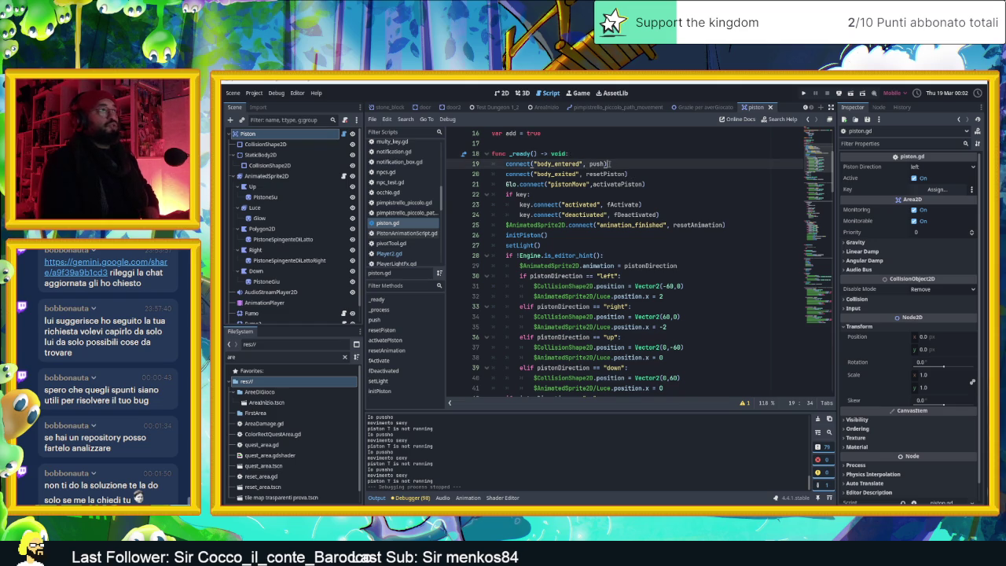
{"action": "scroll", "coordinate": [651, 277], "scroll_direction": "down", "scroll_amount": 6}
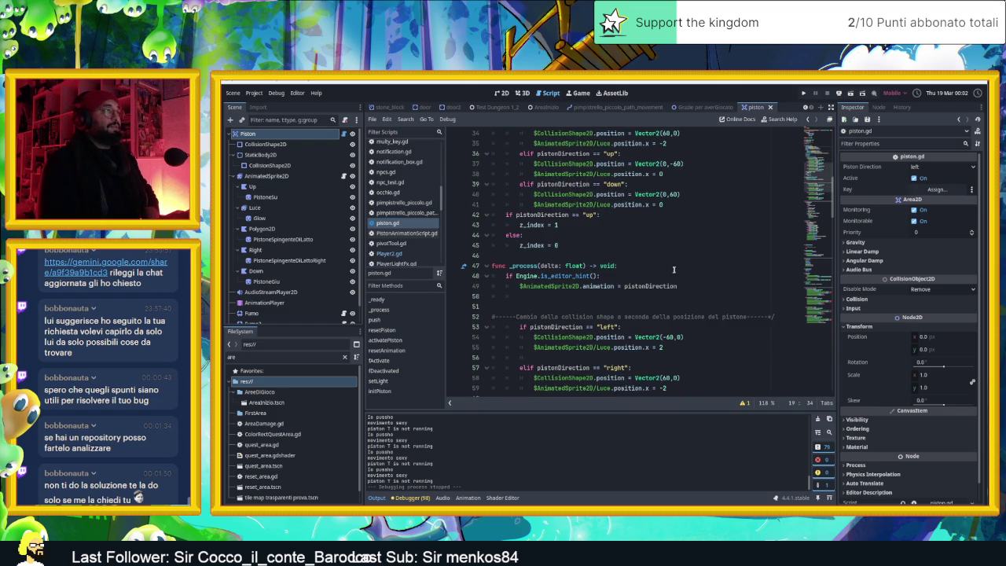
{"action": "scroll", "coordinate": [676, 269], "scroll_direction": "down", "scroll_amount": 6}
{"action": "scroll", "coordinate": [667, 275], "scroll_direction": "down", "scroll_amount": 11}
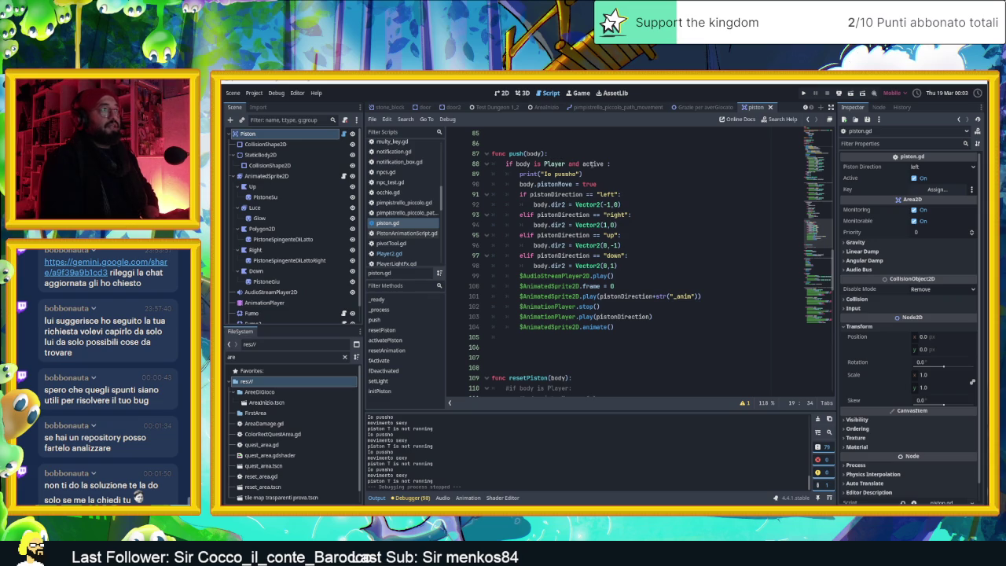
{"action": "mouse_move", "coordinate": [594, 163]}
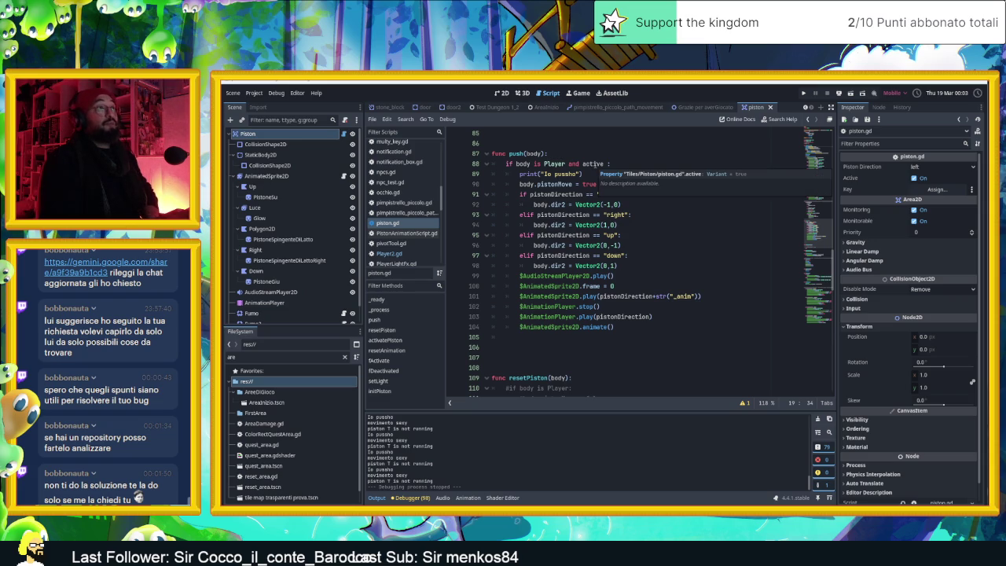
{"action": "scroll", "coordinate": [621, 180], "scroll_direction": "up", "scroll_amount": 15}
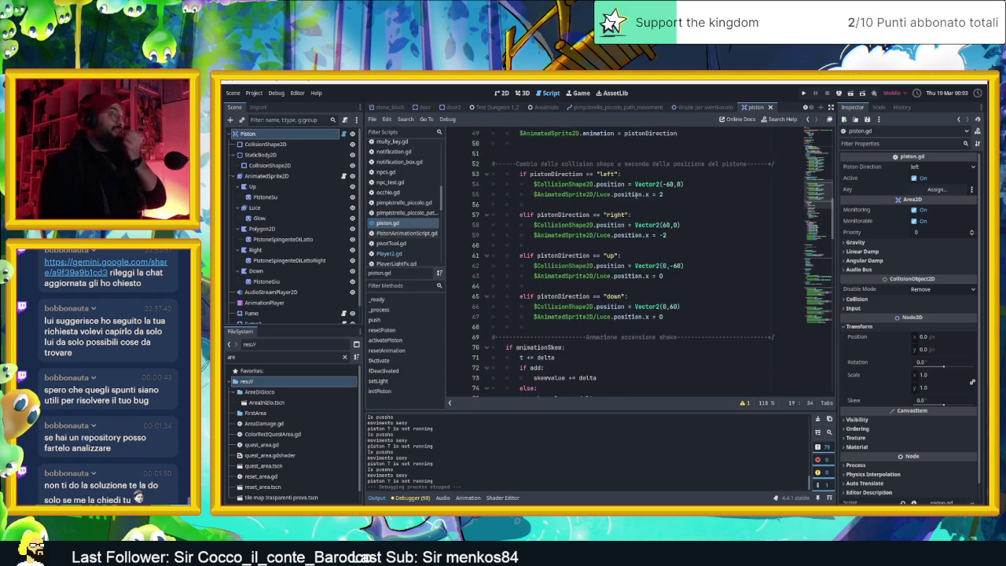
{"action": "scroll", "coordinate": [622, 197], "scroll_direction": "up", "scroll_amount": 10}
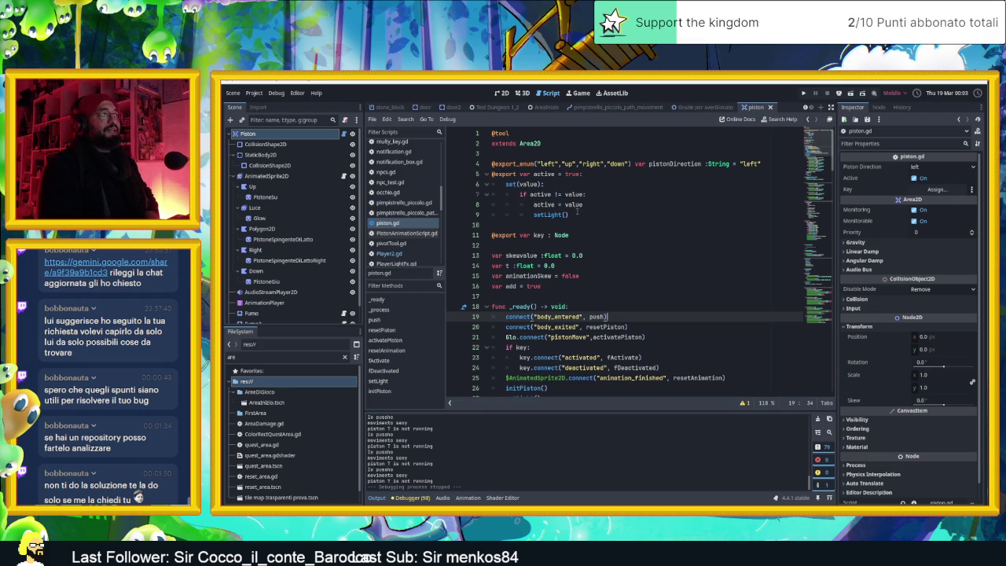
{"action": "scroll", "coordinate": [578, 211], "scroll_direction": "down", "scroll_amount": 10}
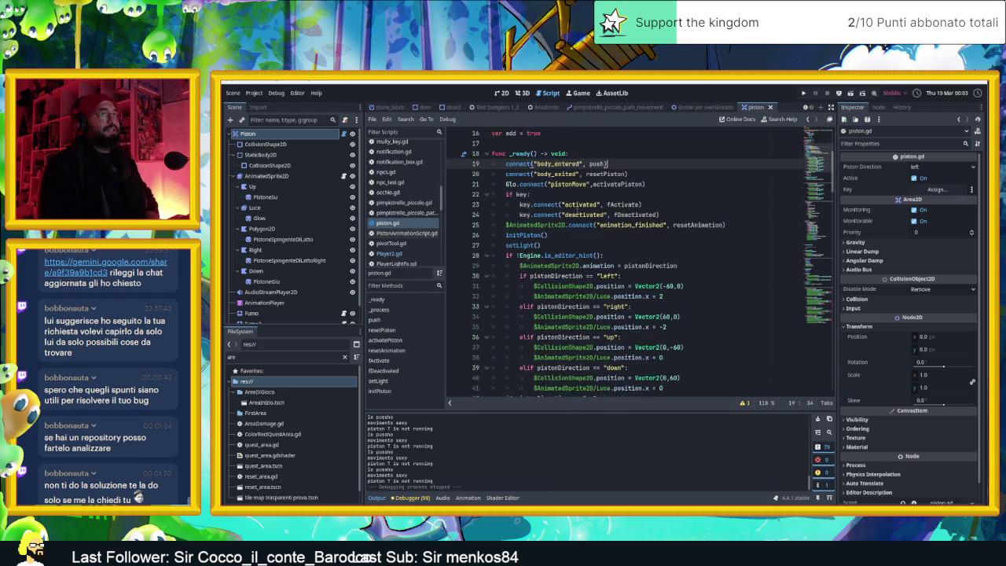
{"action": "scroll", "coordinate": [578, 211], "scroll_direction": "down", "scroll_amount": 12}
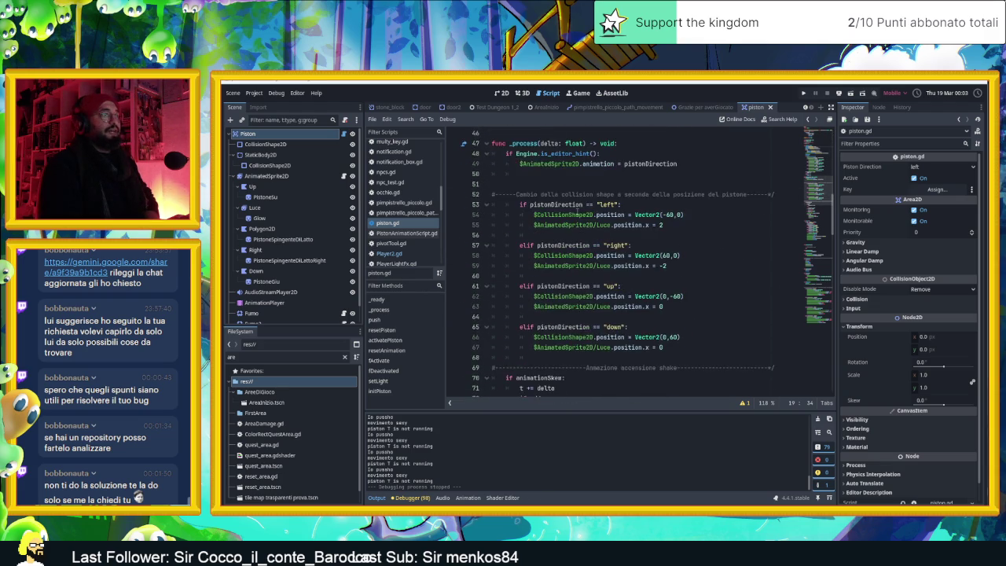
{"action": "scroll", "coordinate": [577, 211], "scroll_direction": "down", "scroll_amount": 5}
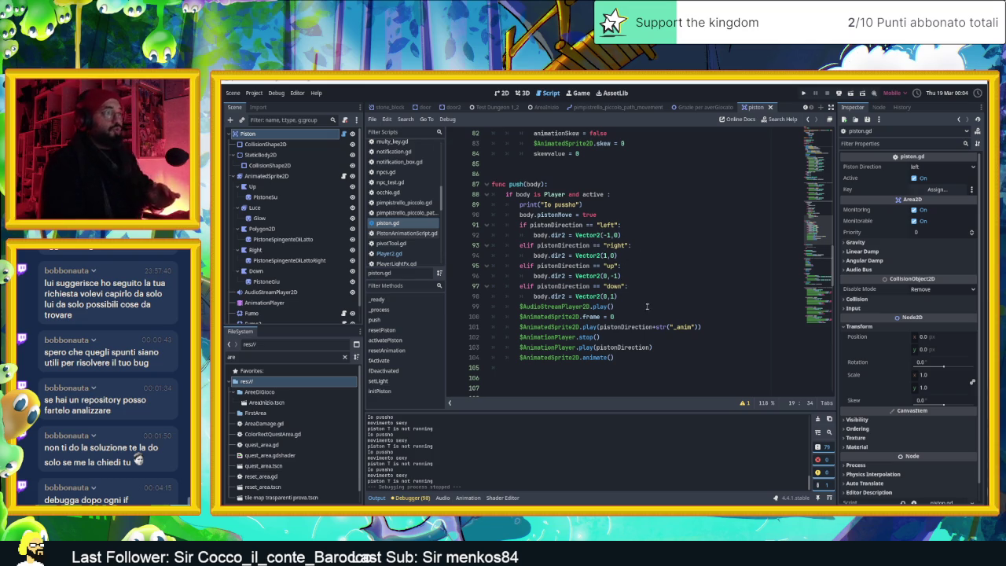
{"action": "scroll", "coordinate": [620, 313], "scroll_direction": "down", "scroll_amount": 1}
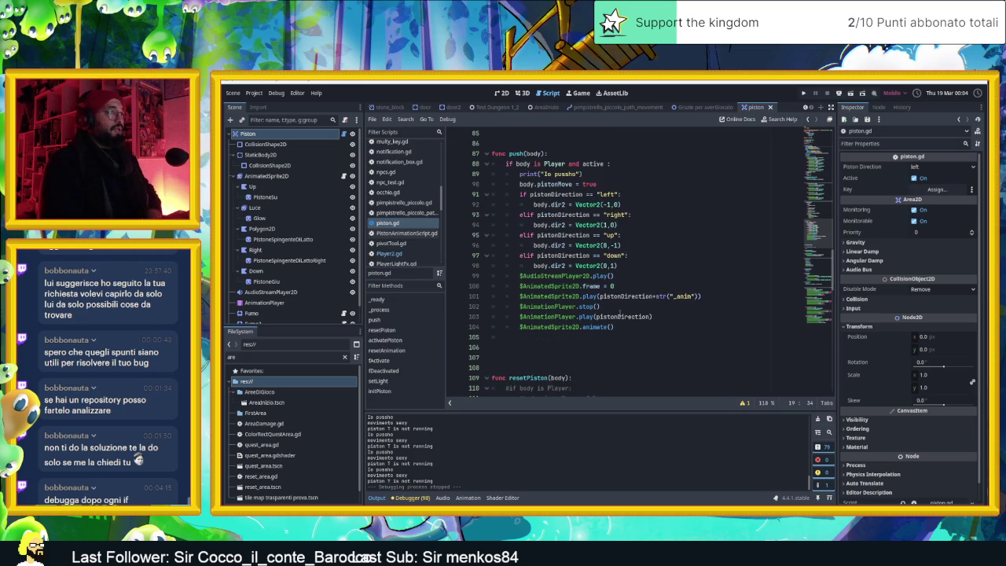
{"action": "scroll", "coordinate": [619, 314], "scroll_direction": "down", "scroll_amount": 3}
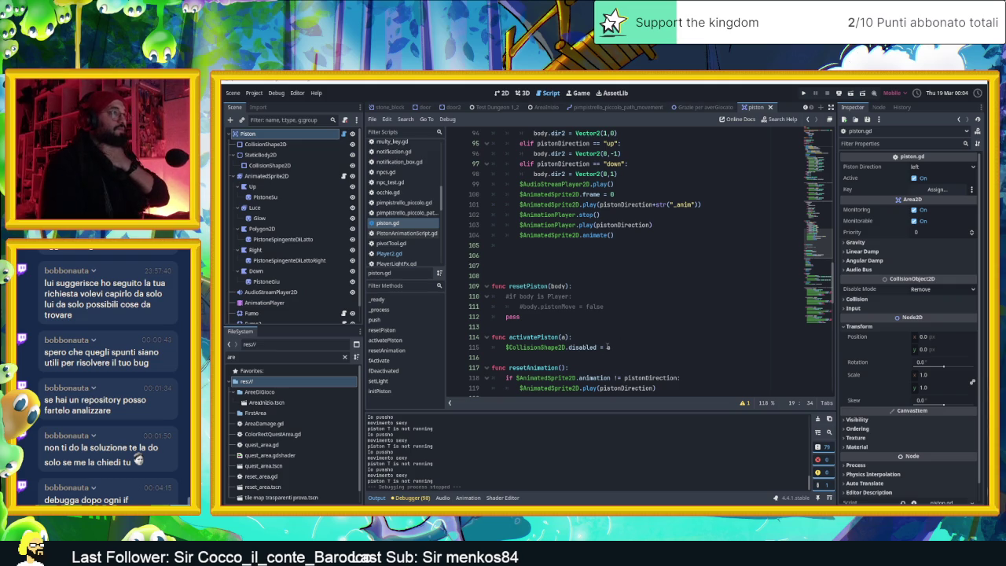
{"action": "scroll", "coordinate": [607, 347], "scroll_direction": "up", "scroll_amount": 1}
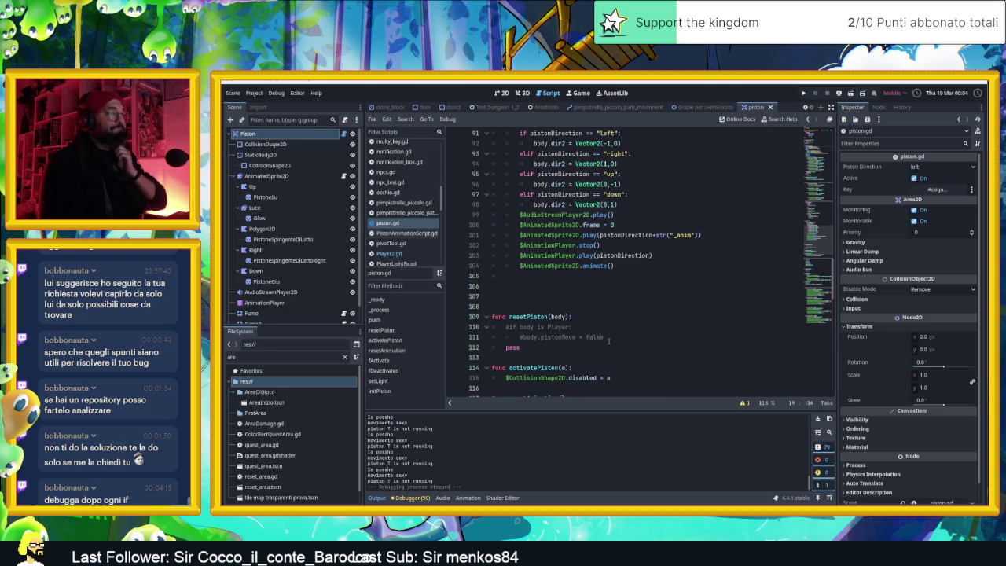
{"action": "scroll", "coordinate": [609, 340], "scroll_direction": "down", "scroll_amount": 2}
{"action": "scroll", "coordinate": [613, 347], "scroll_direction": "down", "scroll_amount": 2}
{"action": "scroll", "coordinate": [612, 348], "scroll_direction": "down", "scroll_amount": 1}
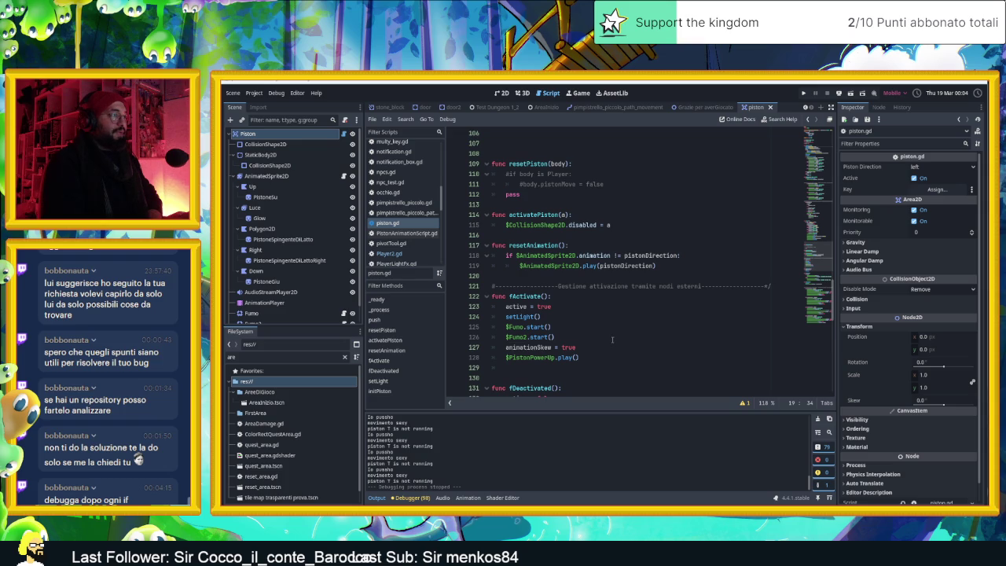
{"action": "scroll", "coordinate": [612, 339], "scroll_direction": "down", "scroll_amount": 2}
{"action": "scroll", "coordinate": [612, 339], "scroll_direction": "down", "scroll_amount": 4}
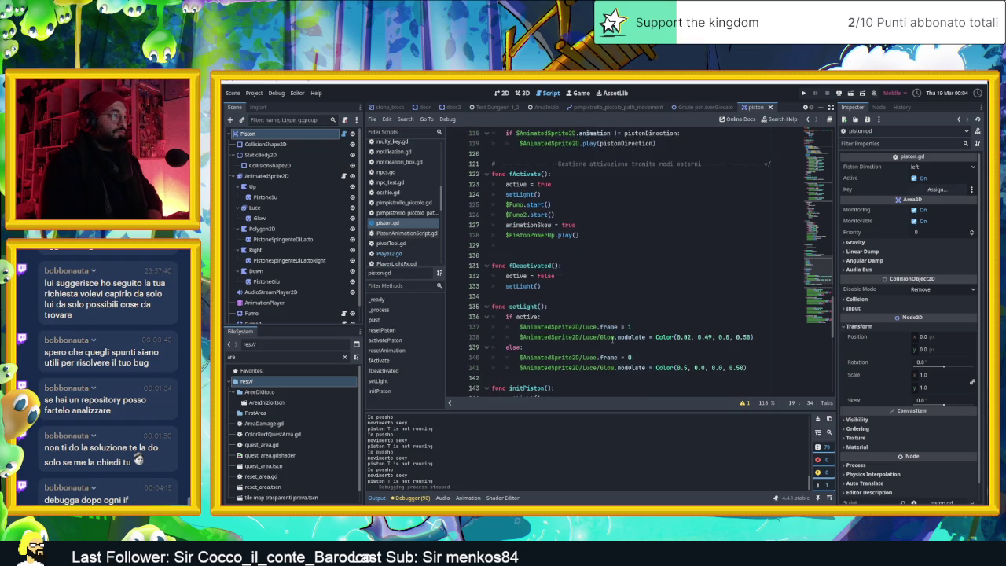
{"action": "scroll", "coordinate": [612, 339], "scroll_direction": "down", "scroll_amount": 3}
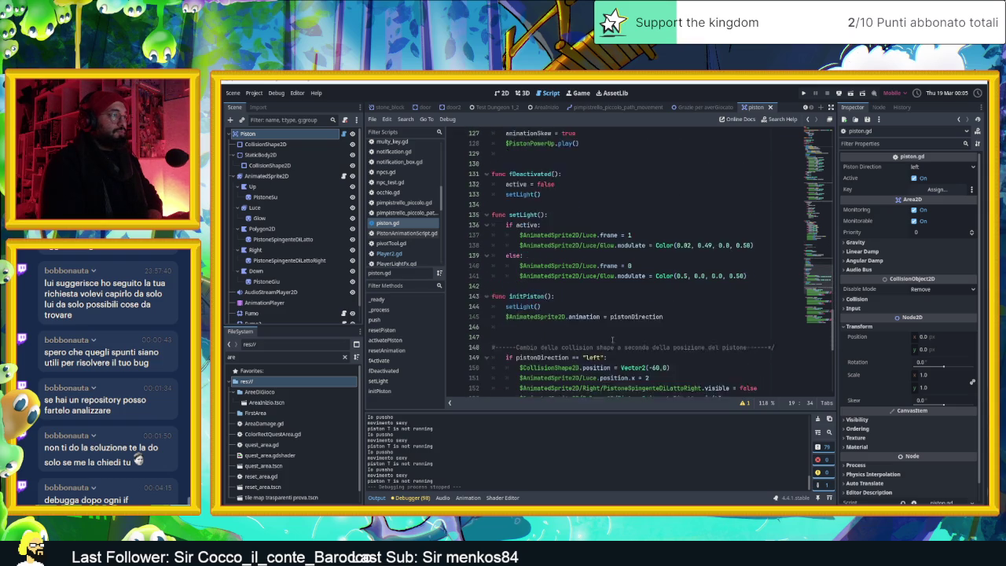
{"action": "scroll", "coordinate": [611, 338], "scroll_direction": "down", "scroll_amount": 8}
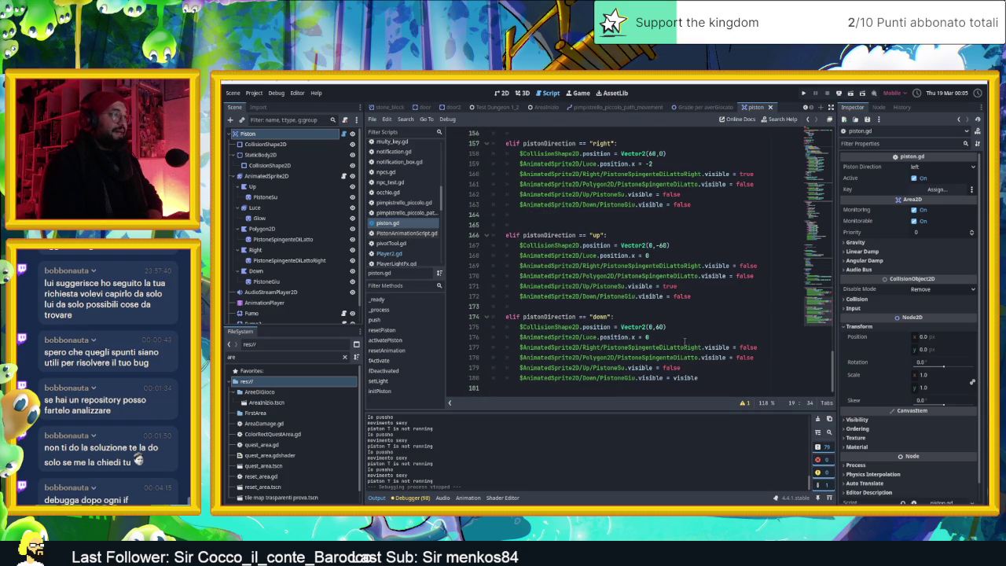
{"action": "left_click_drag", "start_coordinate": [823, 310], "coordinate": [811, 233]}
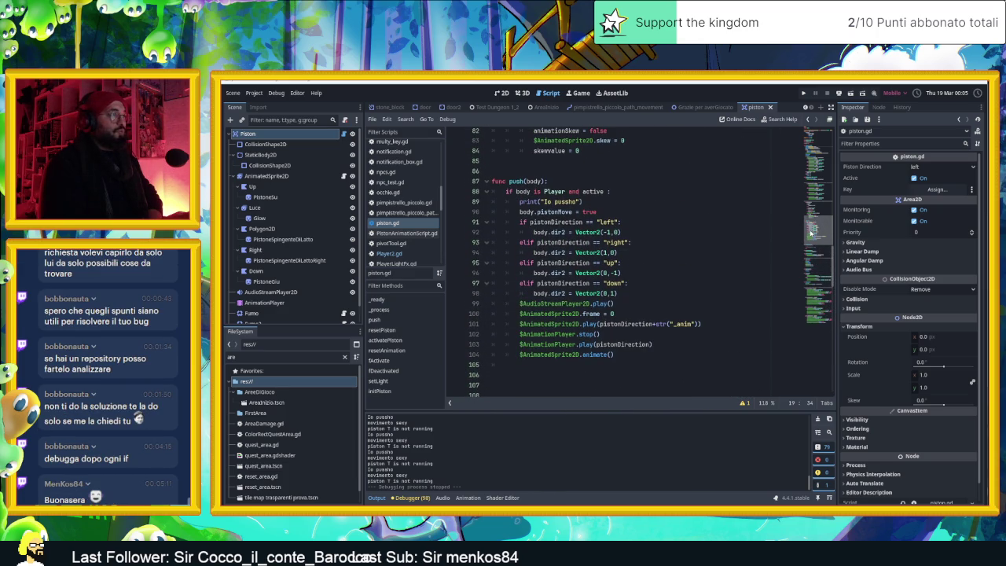
{"action": "scroll", "coordinate": [600, 294], "scroll_direction": "down", "scroll_amount": 1}
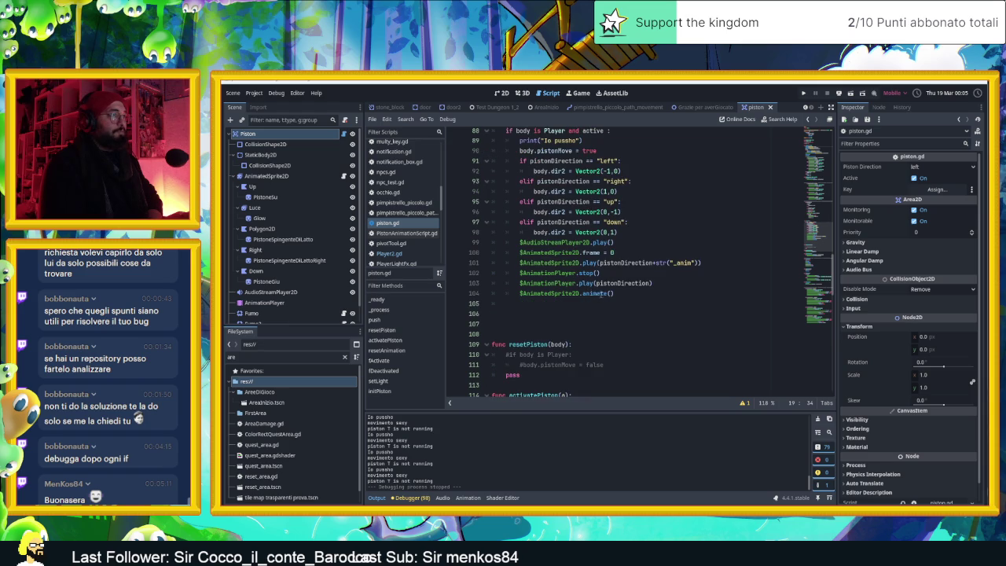
{"action": "scroll", "coordinate": [618, 293], "scroll_direction": "up", "scroll_amount": 7}
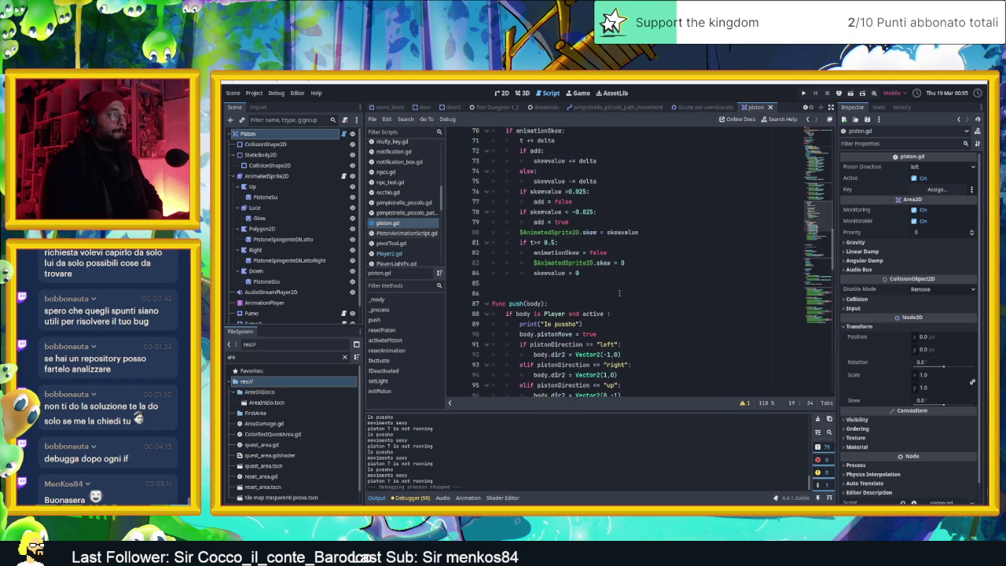
{"action": "scroll", "coordinate": [617, 293], "scroll_direction": "up", "scroll_amount": 1}
{"action": "scroll", "coordinate": [617, 293], "scroll_direction": "up", "scroll_amount": 5}
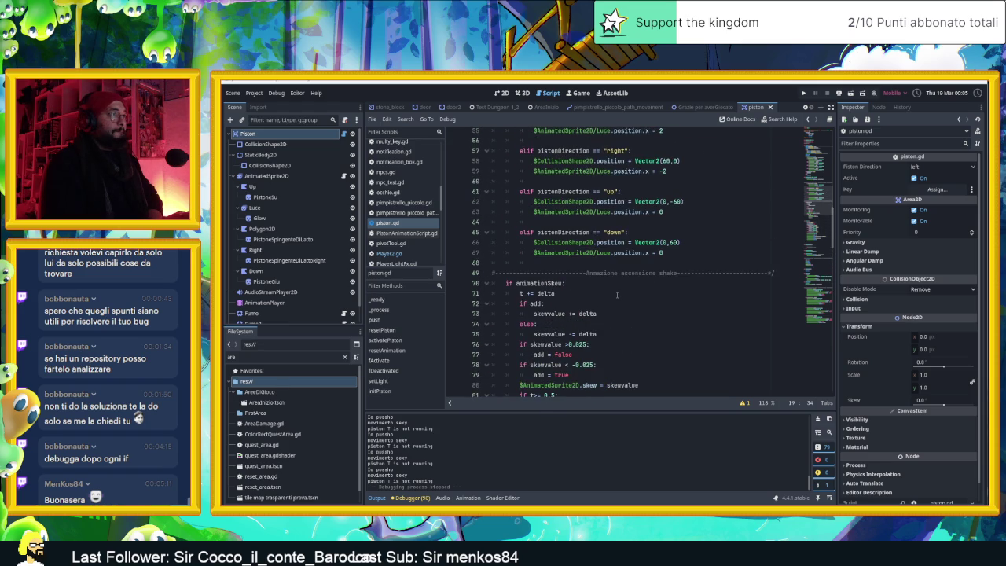
{"action": "scroll", "coordinate": [641, 298], "scroll_direction": "up", "scroll_amount": 3}
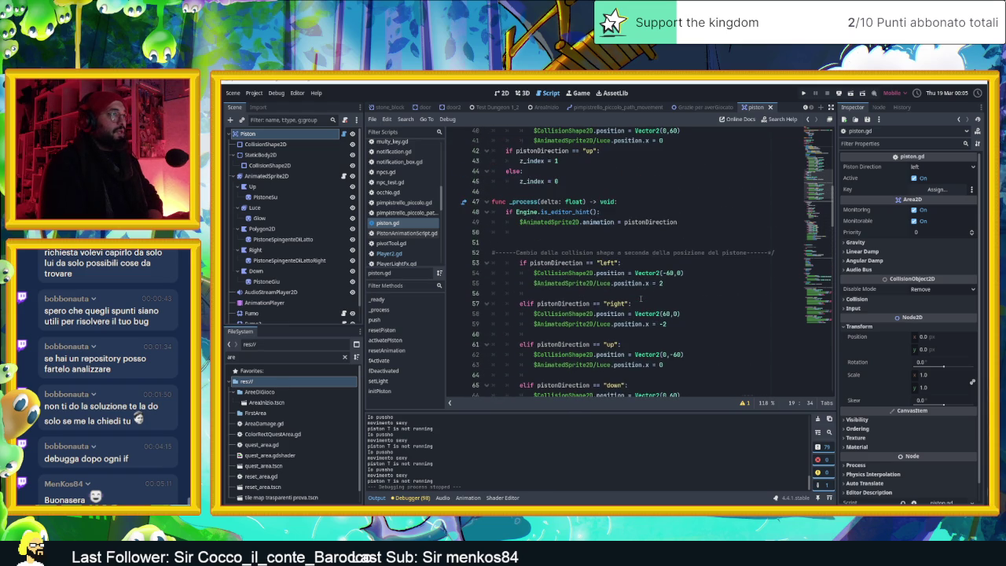
{"action": "scroll", "coordinate": [641, 298], "scroll_direction": "up", "scroll_amount": 7}
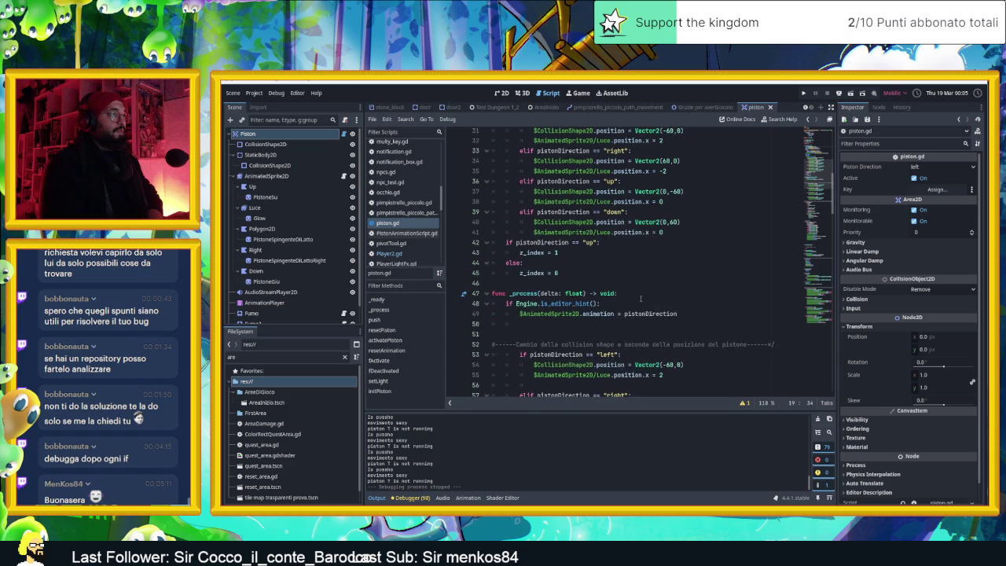
{"action": "scroll", "coordinate": [640, 298], "scroll_direction": "up", "scroll_amount": 3}
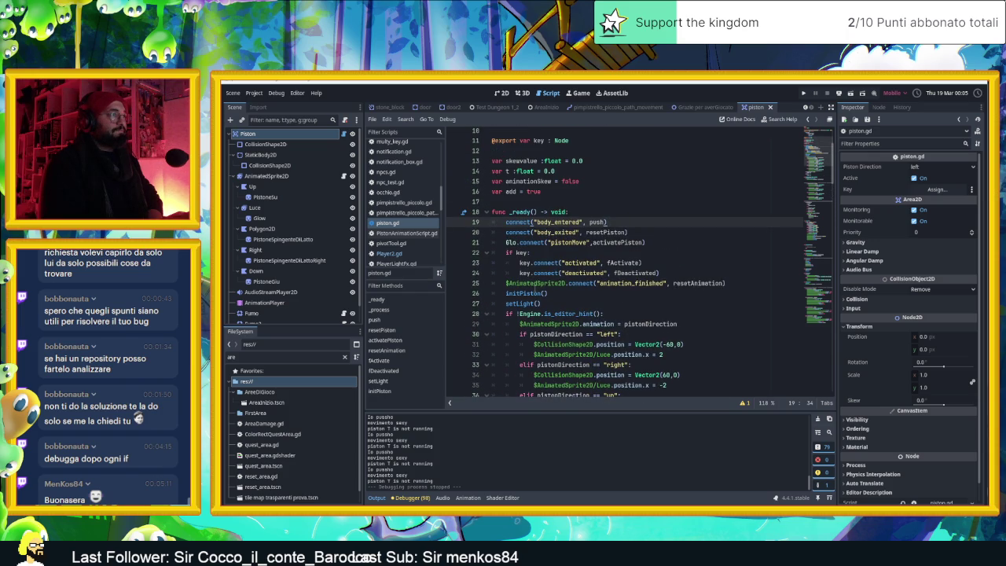
{"action": "mouse_move", "coordinate": [509, 243]}
{"action": "scroll", "coordinate": [626, 250], "scroll_direction": "down", "scroll_amount": 20}
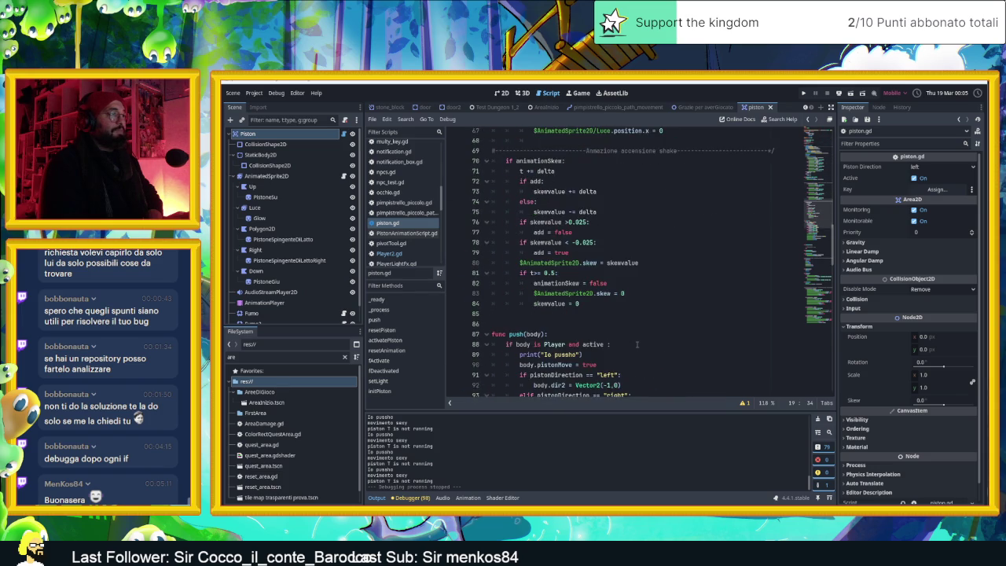
{"action": "scroll", "coordinate": [636, 343], "scroll_direction": "down", "scroll_amount": 4}
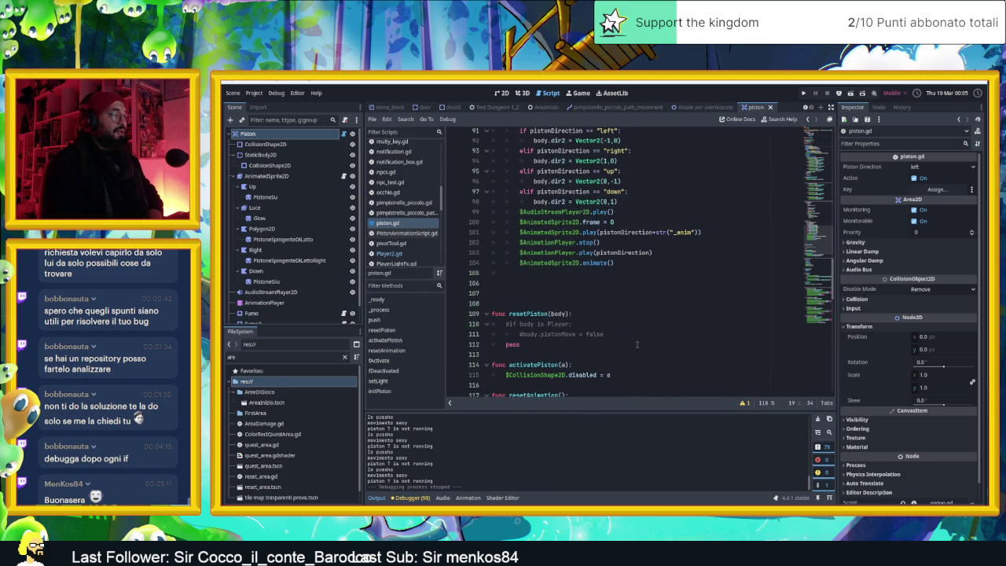
{"action": "scroll", "coordinate": [637, 343], "scroll_direction": "down", "scroll_amount": 2}
{"action": "scroll", "coordinate": [632, 340], "scroll_direction": "down", "scroll_amount": 2}
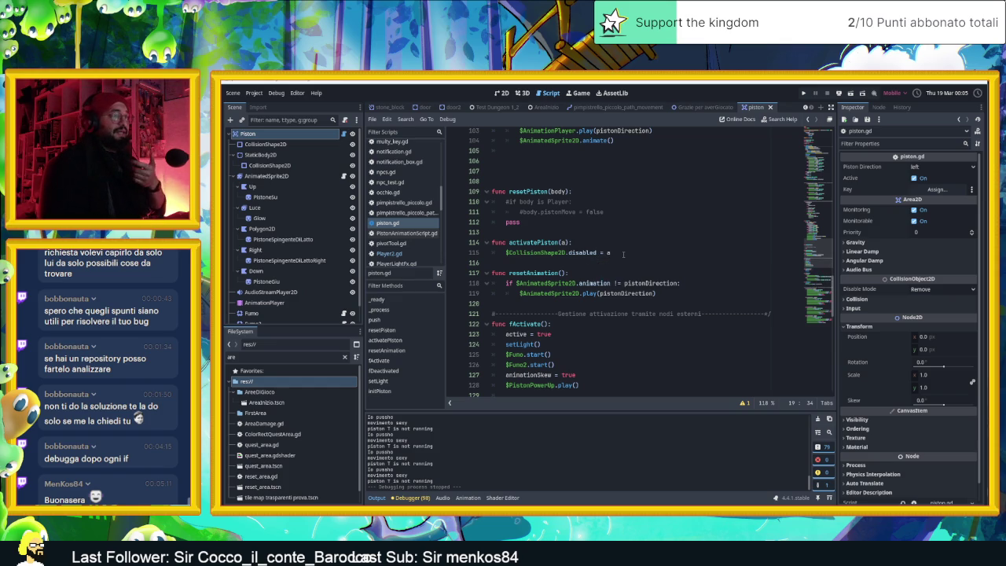
{"action": "left_click", "coordinate": [623, 253]}
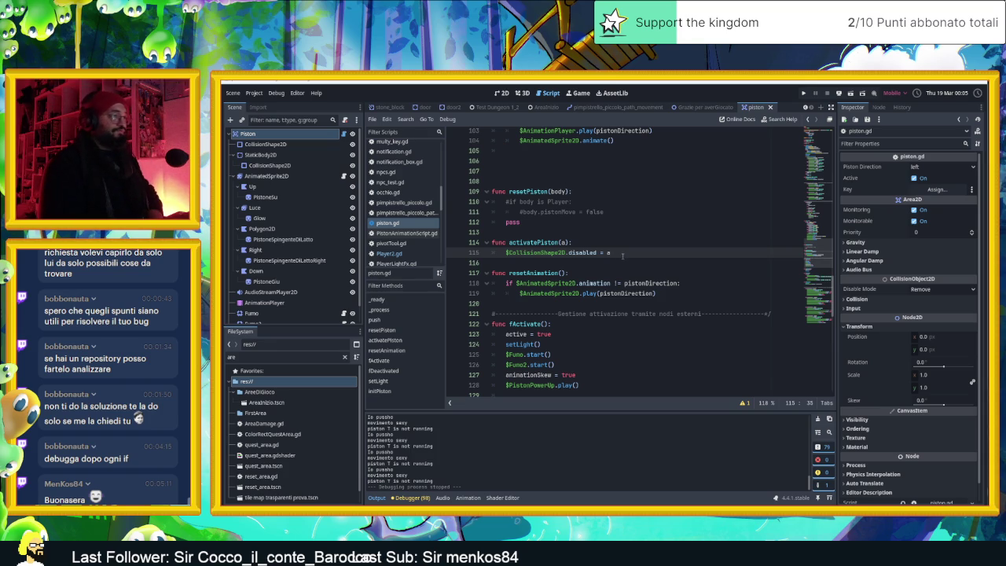
{"action": "scroll", "coordinate": [623, 256], "scroll_direction": "up", "scroll_amount": 1}
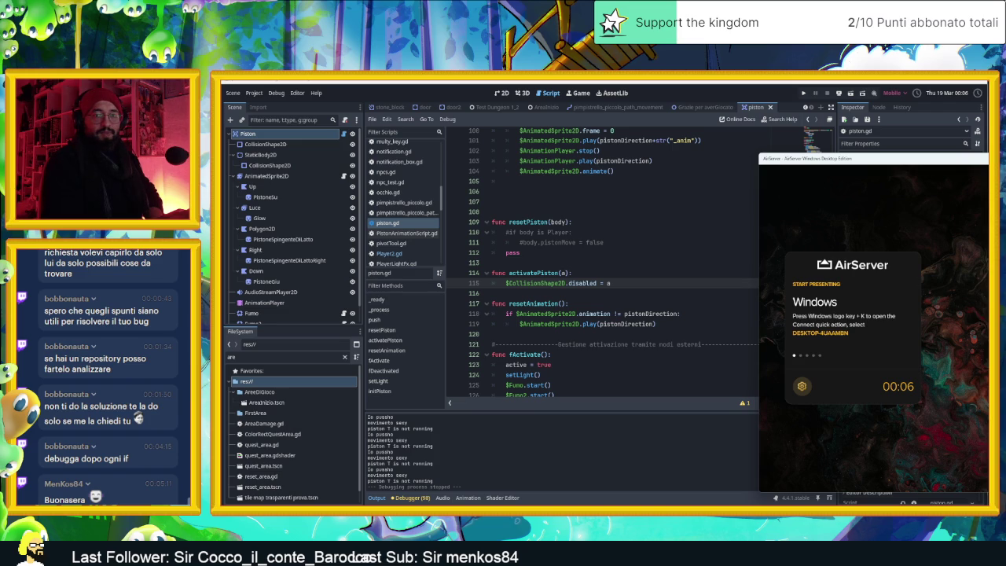
Show the desktop and restore windows with Win+D, then drag the AirServer window aside.
{"action": "key", "text": "super+d"}
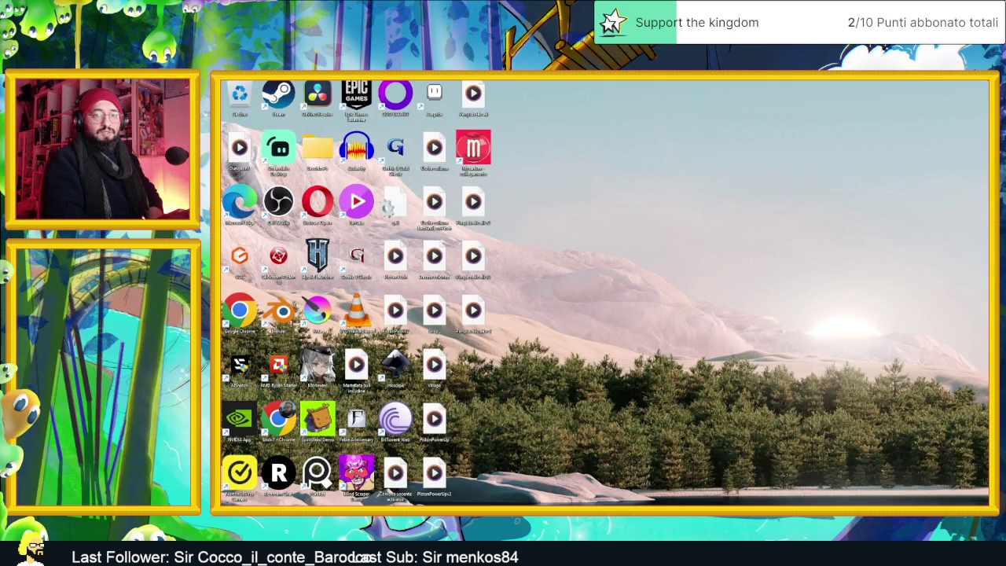
{"action": "key", "text": "super+d"}
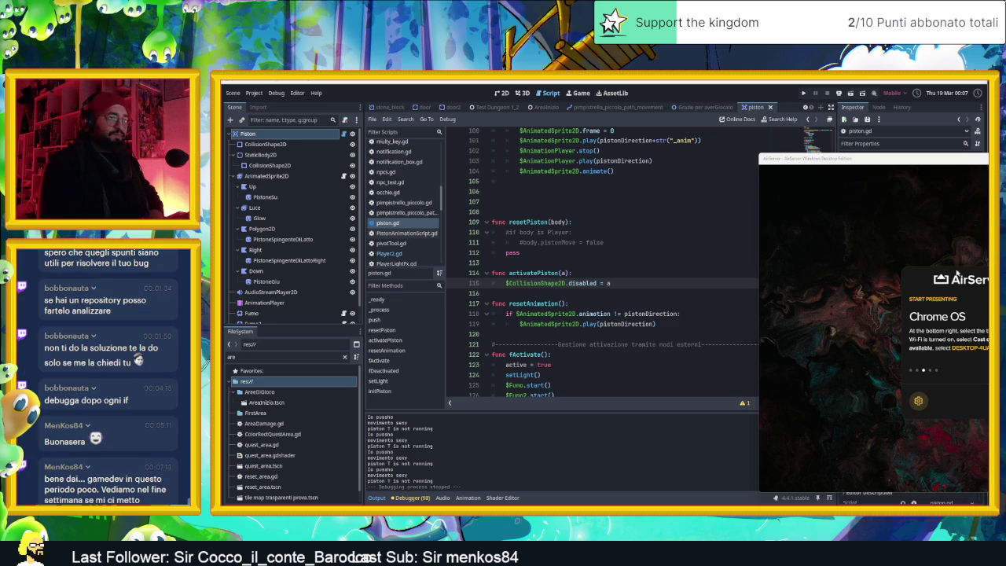
{"action": "left_click_drag", "start_coordinate": [925, 158], "coordinate": [600, 146]}
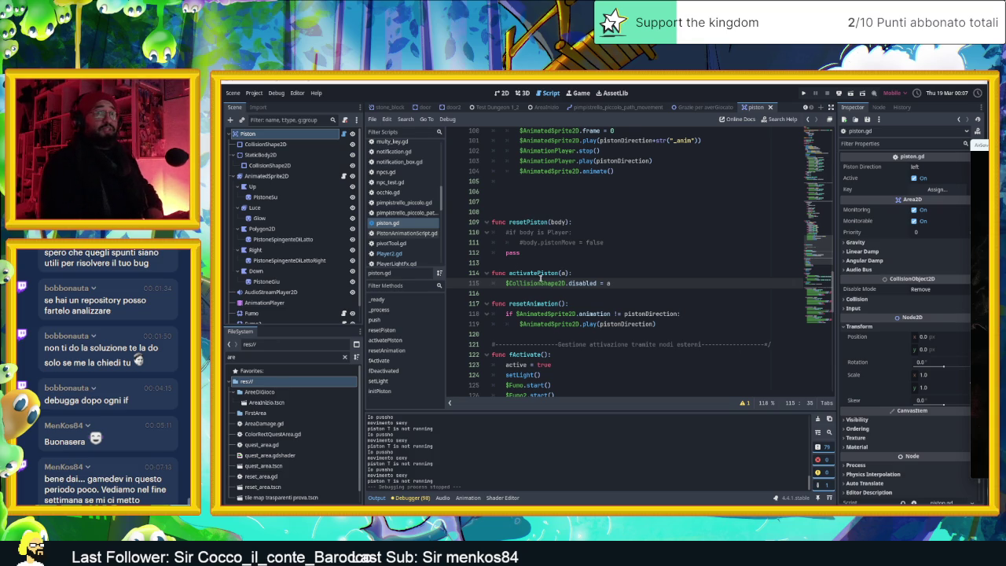
{"action": "mouse_move", "coordinate": [555, 280]}
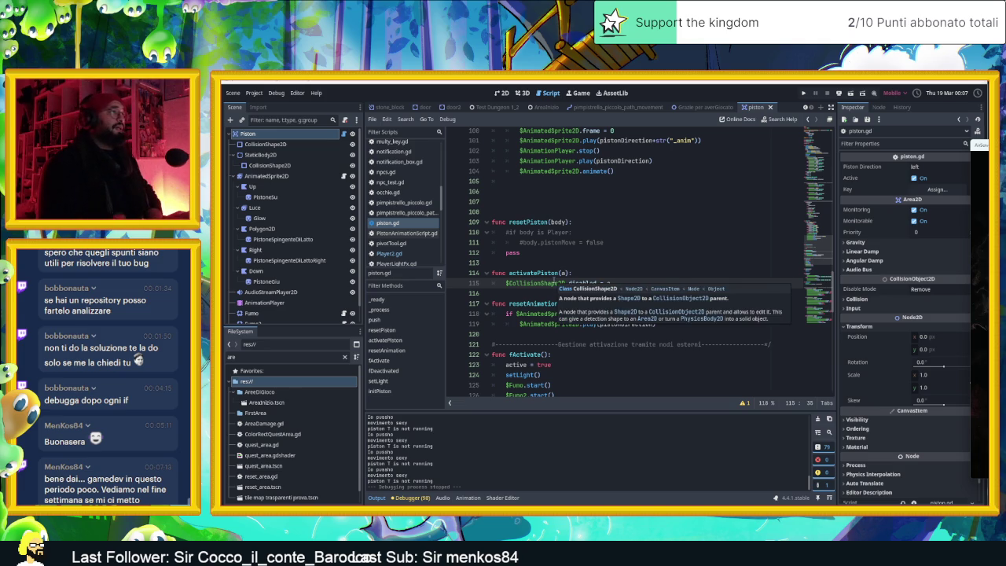
{"action": "scroll", "coordinate": [665, 262], "scroll_direction": "up", "scroll_amount": 1}
{"action": "scroll", "coordinate": [664, 262], "scroll_direction": "up", "scroll_amount": 4}
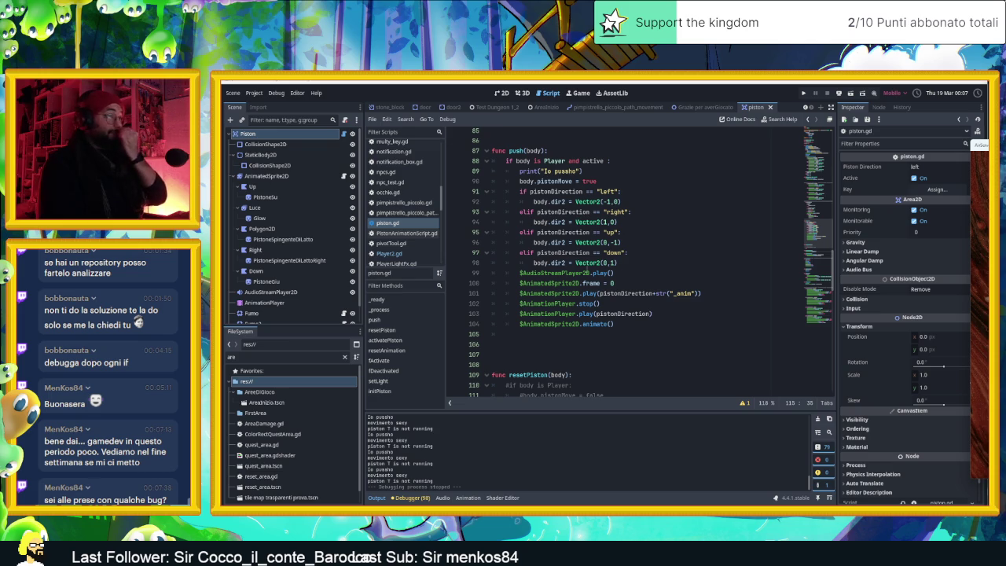
{"action": "scroll", "coordinate": [632, 309], "scroll_direction": "down", "scroll_amount": 4}
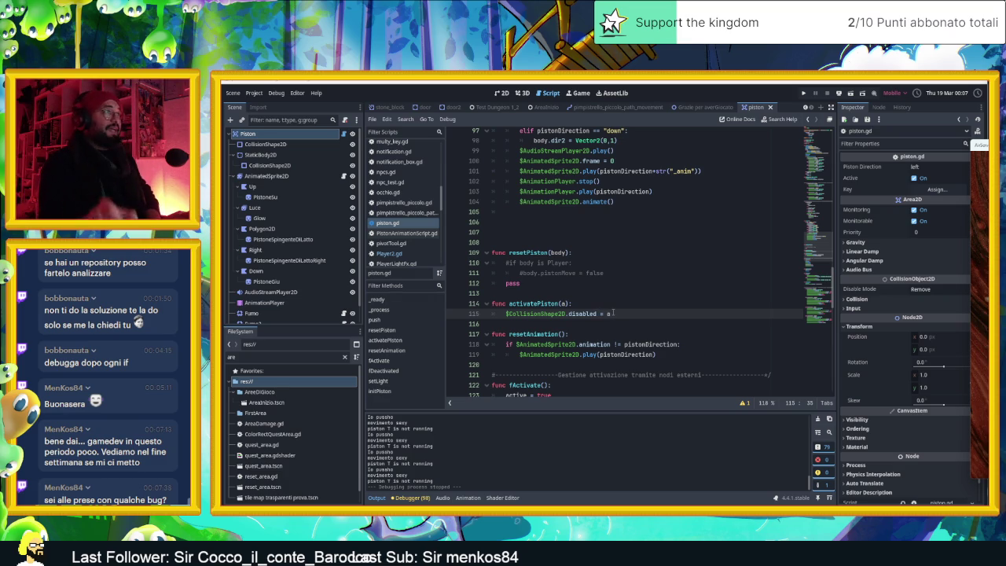
{"action": "scroll", "coordinate": [575, 264], "scroll_direction": "up", "scroll_amount": 2}
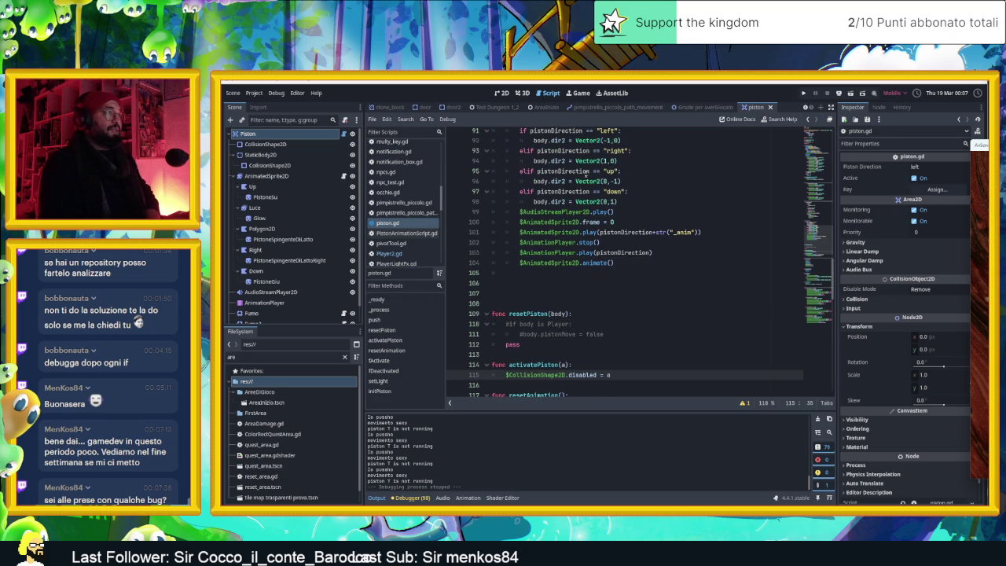
{"action": "scroll", "coordinate": [586, 169], "scroll_direction": "up", "scroll_amount": 2}
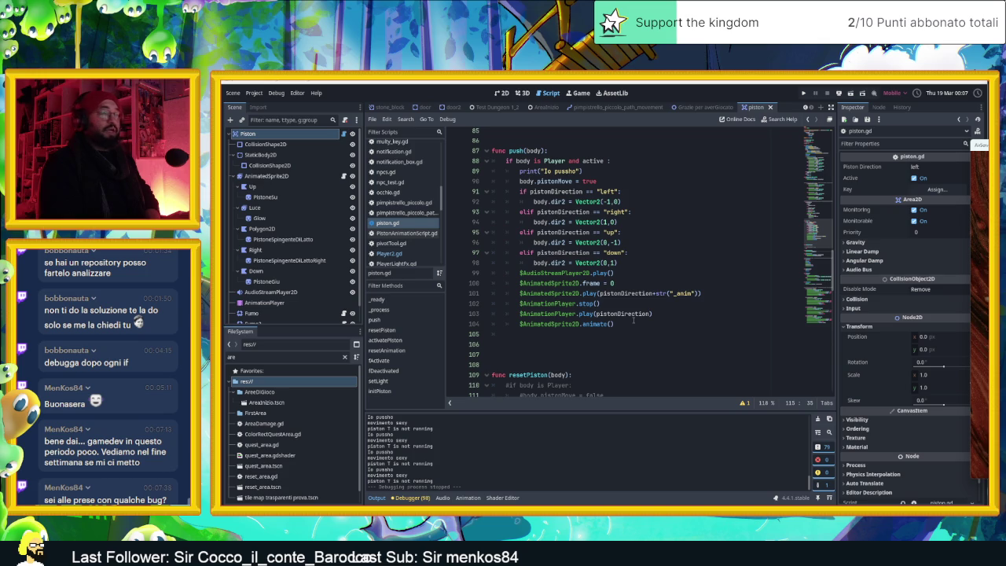
{"action": "scroll", "coordinate": [633, 320], "scroll_direction": "down", "scroll_amount": 2}
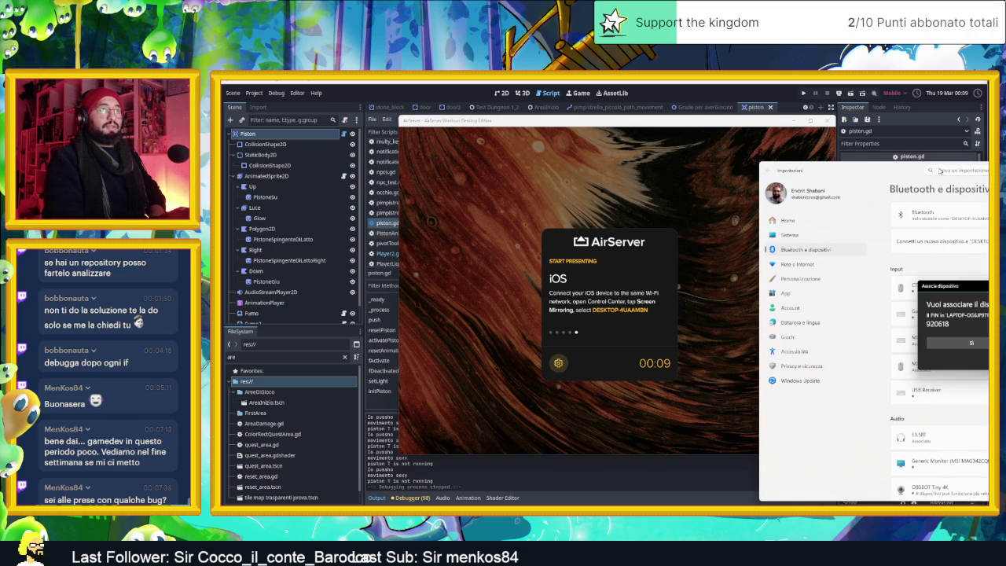
Confirm Bluetooth pairing with the laptop, close Bluetooth settings, and minimize AirServer.
{"action": "left_click", "coordinate": [972, 343]}
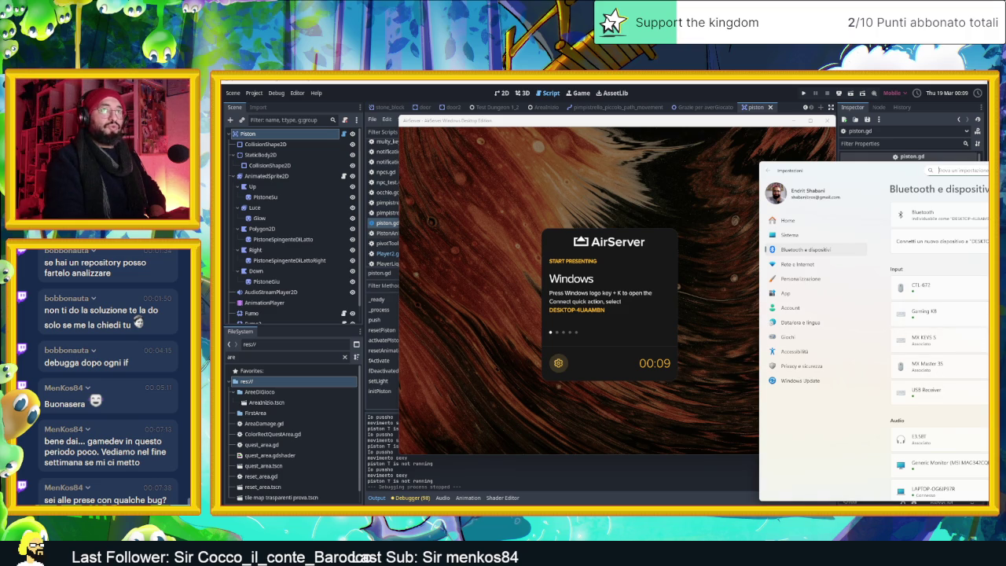
{"action": "left_click", "coordinate": [714, 341]}
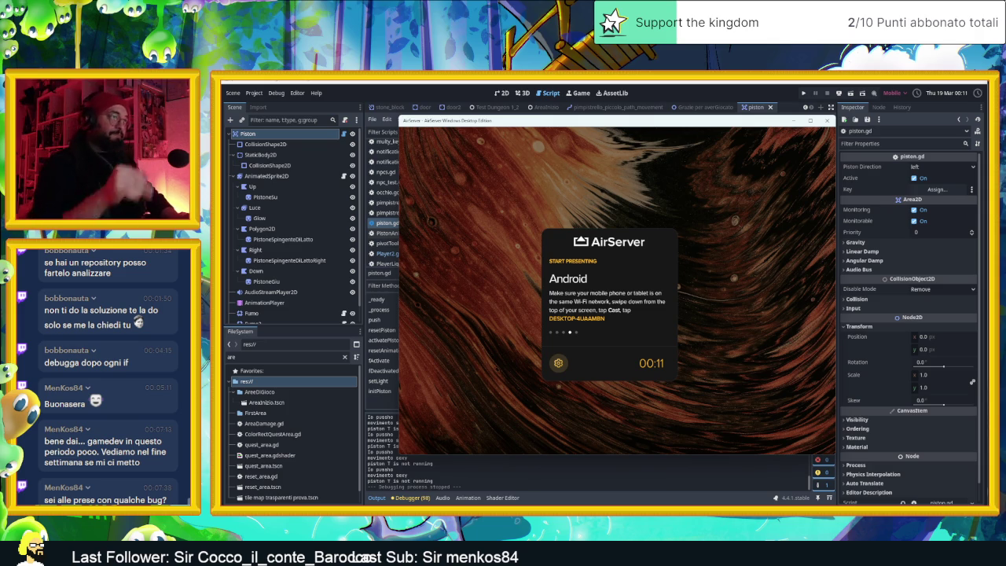
{"action": "left_click", "coordinate": [810, 122]}
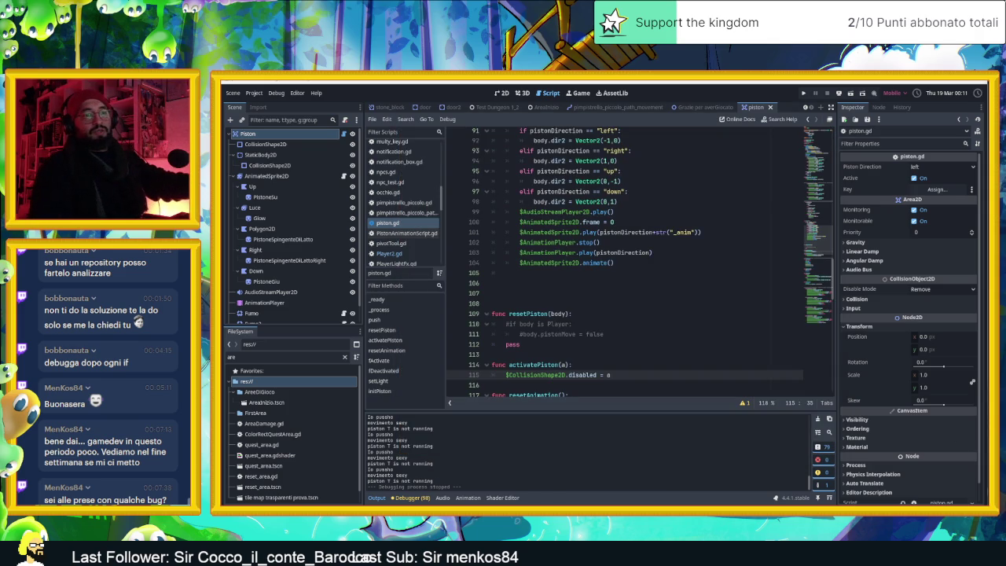
Open Task Manager, scroll the process list, search for 'ai', then close it.
{"action": "key", "text": "ctrl+shift+Escape"}
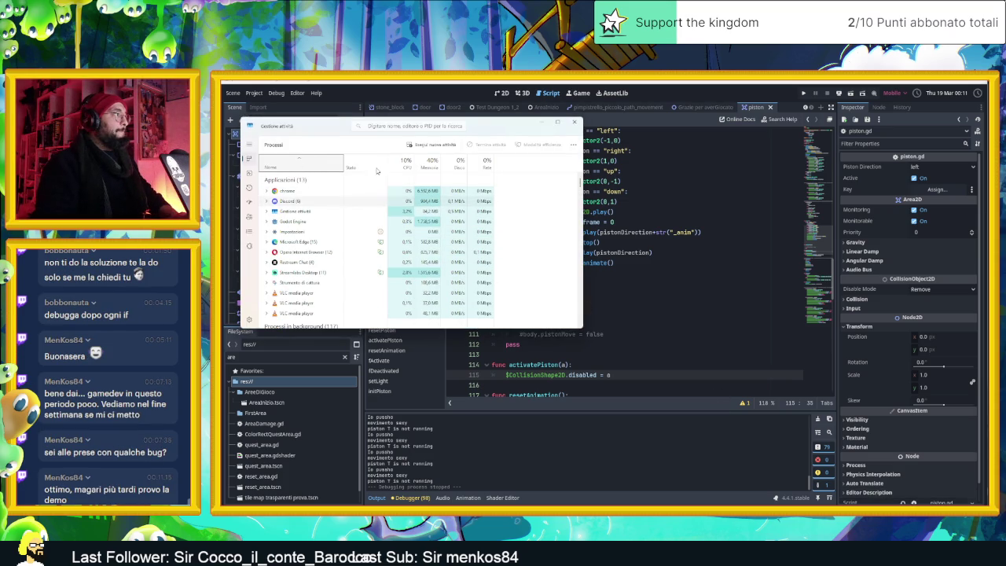
{"action": "scroll", "coordinate": [338, 241], "scroll_direction": "down", "scroll_amount": 2}
{"action": "scroll", "coordinate": [339, 241], "scroll_direction": "down", "scroll_amount": 2}
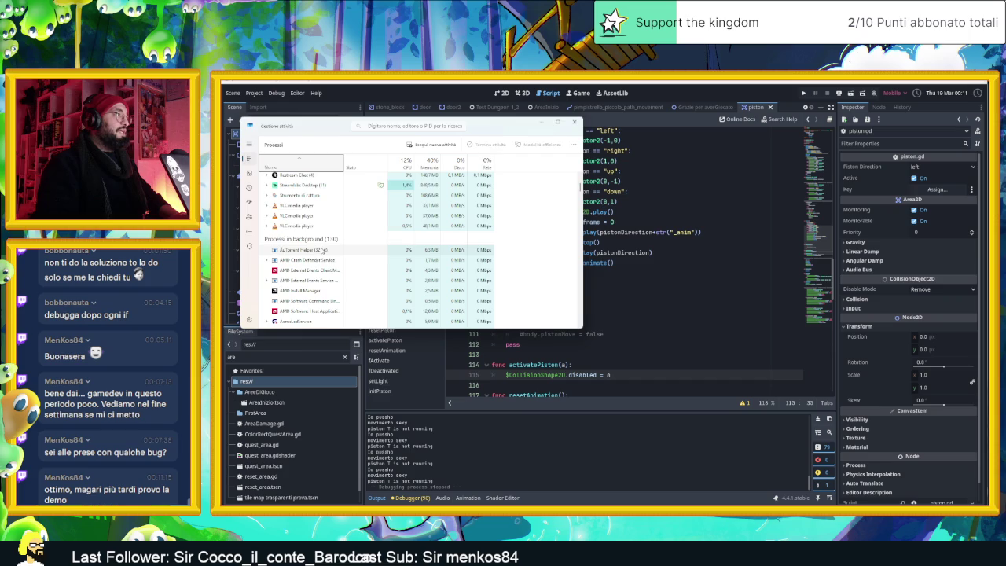
{"action": "scroll", "coordinate": [330, 256], "scroll_direction": "down", "scroll_amount": 2}
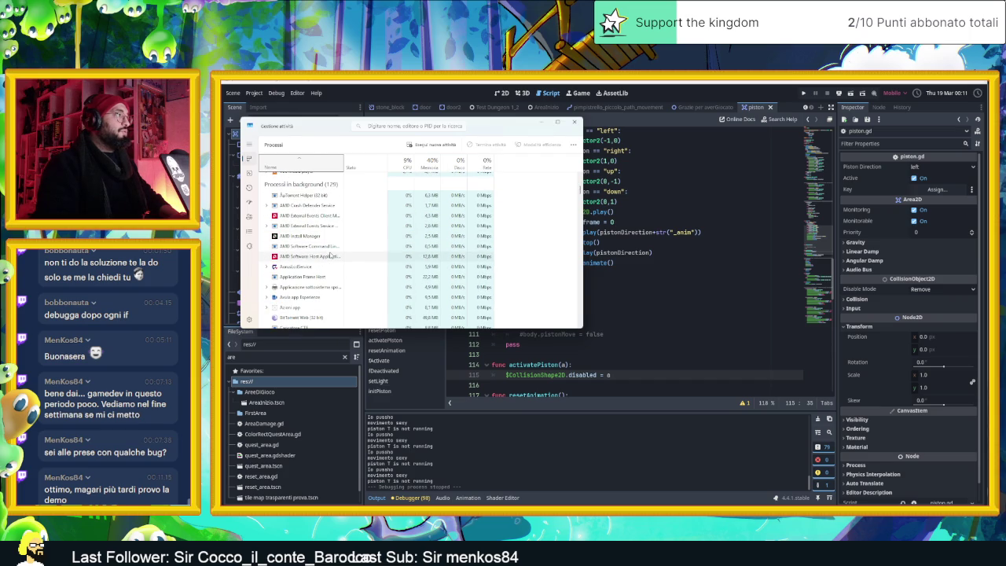
{"action": "scroll", "coordinate": [332, 259], "scroll_direction": "down", "scroll_amount": 2}
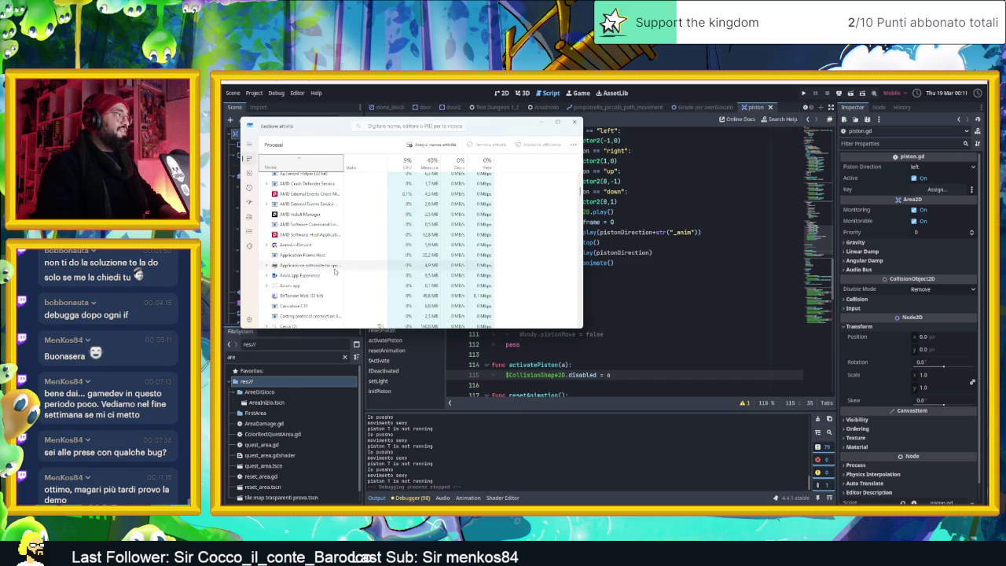
{"action": "scroll", "coordinate": [337, 276], "scroll_direction": "down", "scroll_amount": 3}
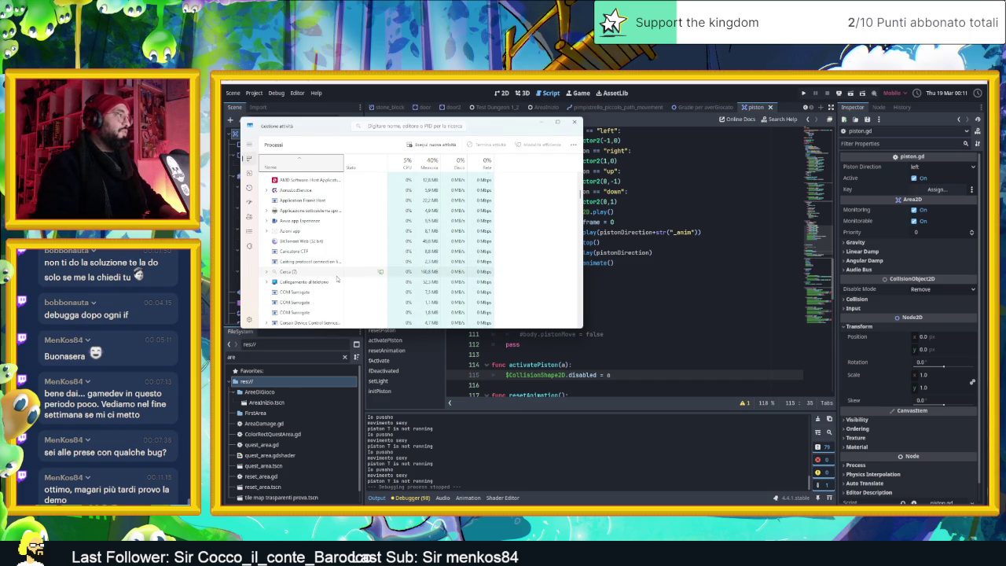
{"action": "scroll", "coordinate": [337, 278], "scroll_direction": "down", "scroll_amount": 4}
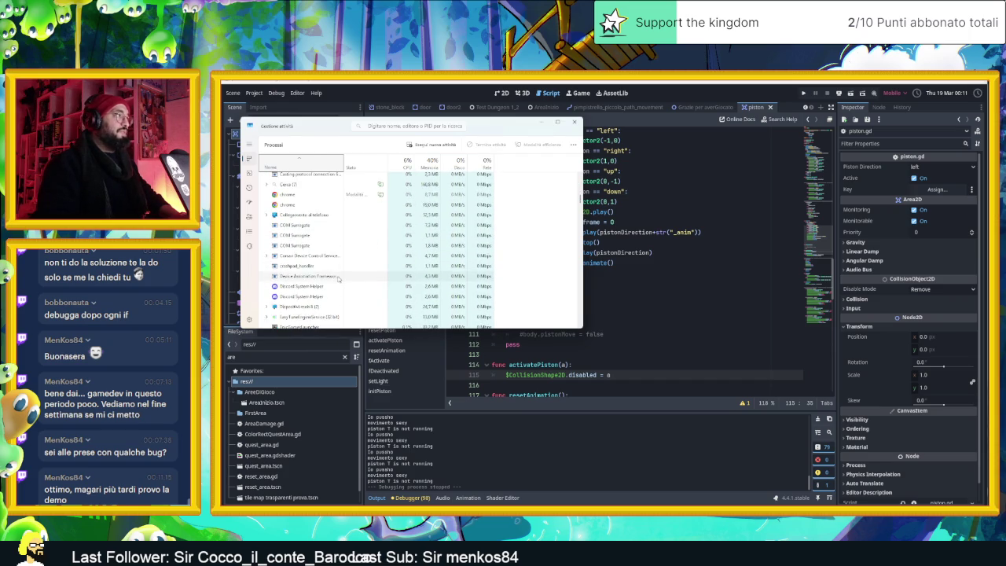
{"action": "scroll", "coordinate": [338, 278], "scroll_direction": "down", "scroll_amount": 1}
{"action": "scroll", "coordinate": [338, 277], "scroll_direction": "down", "scroll_amount": 2}
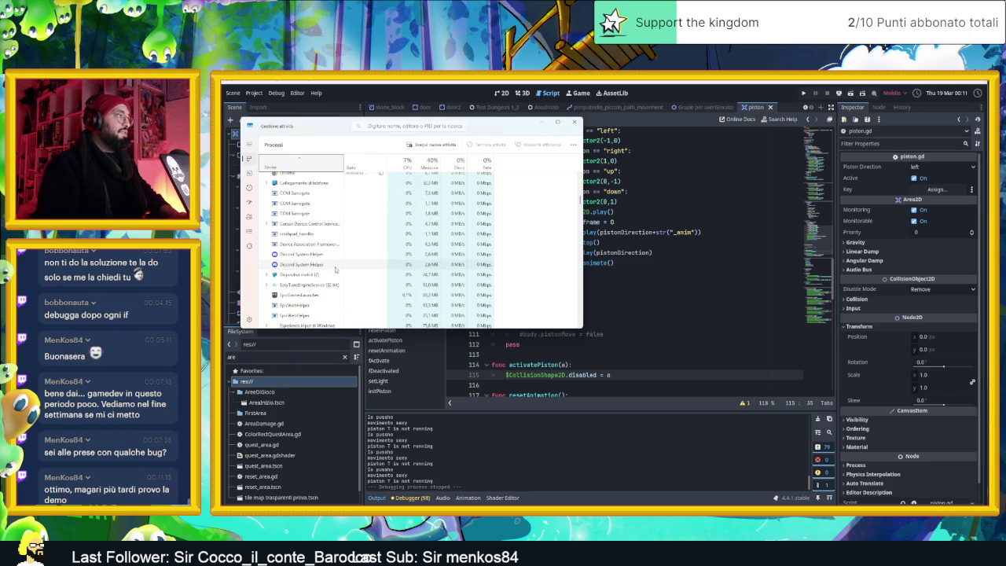
{"action": "scroll", "coordinate": [336, 269], "scroll_direction": "down", "scroll_amount": 3}
{"action": "scroll", "coordinate": [335, 270], "scroll_direction": "down", "scroll_amount": 1}
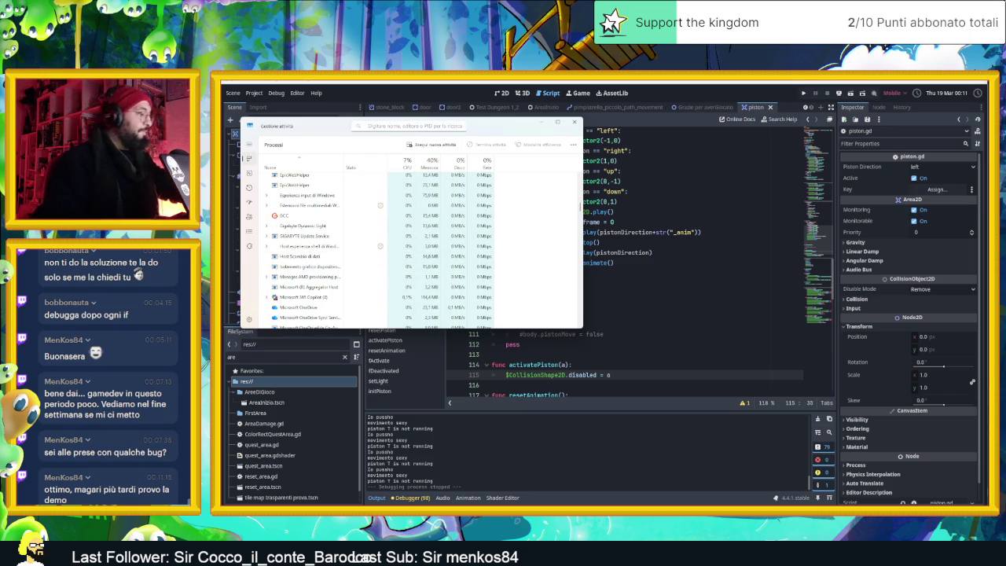
{"action": "type", "text": "air"}
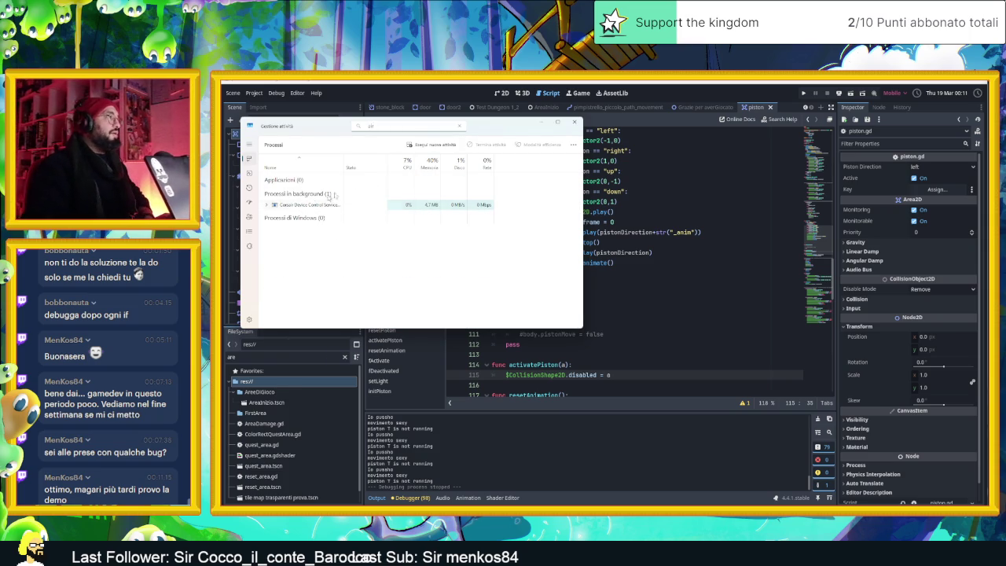
{"action": "left_click", "coordinate": [573, 123]}
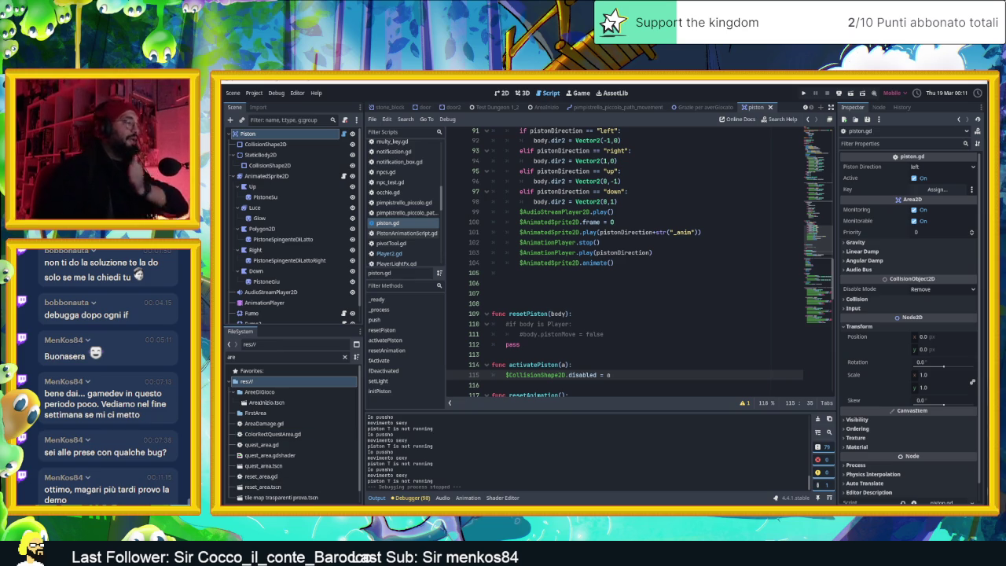
{"action": "key", "text": "super"}
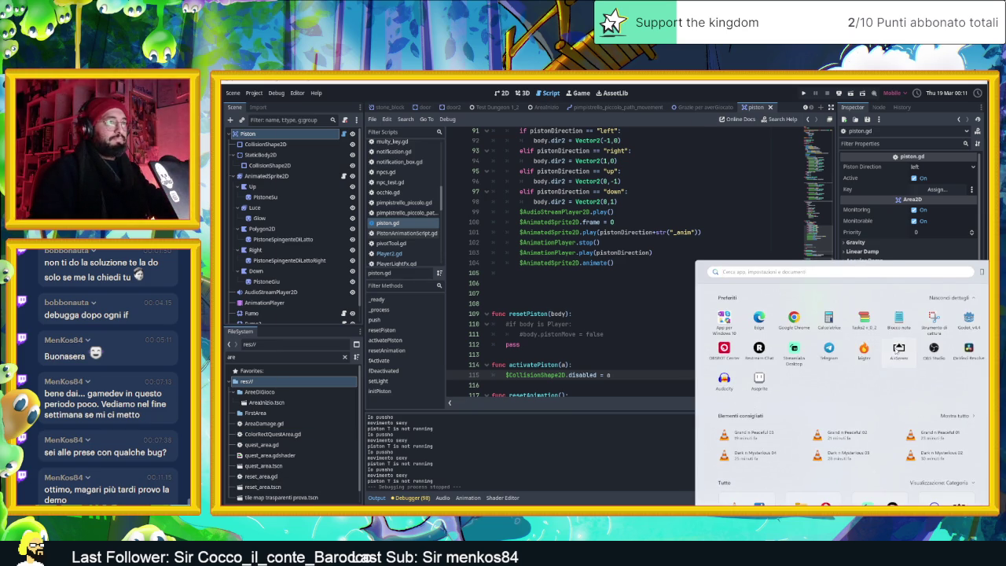
{"action": "left_click", "coordinate": [899, 349]}
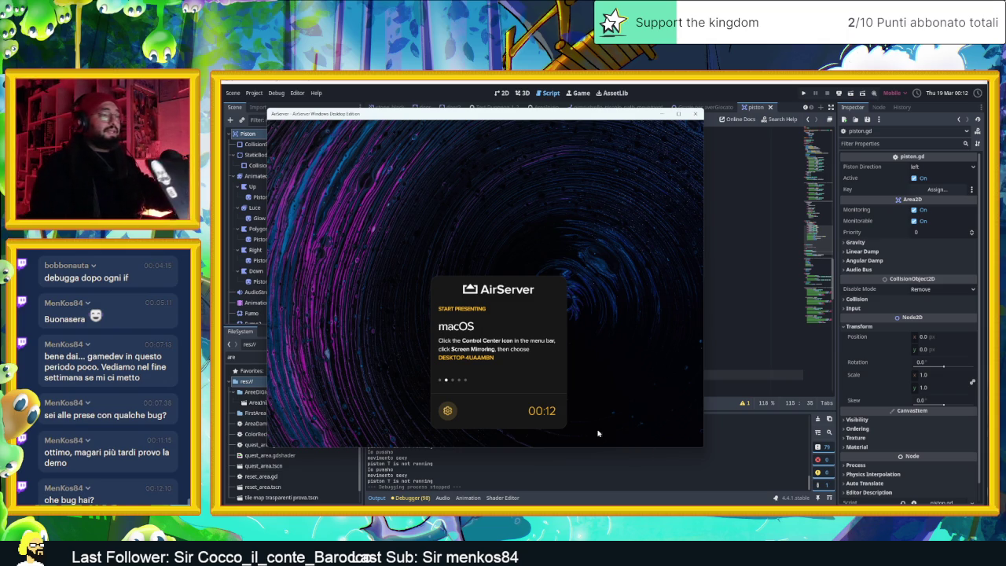
{"action": "key", "text": "alt+Tab"}
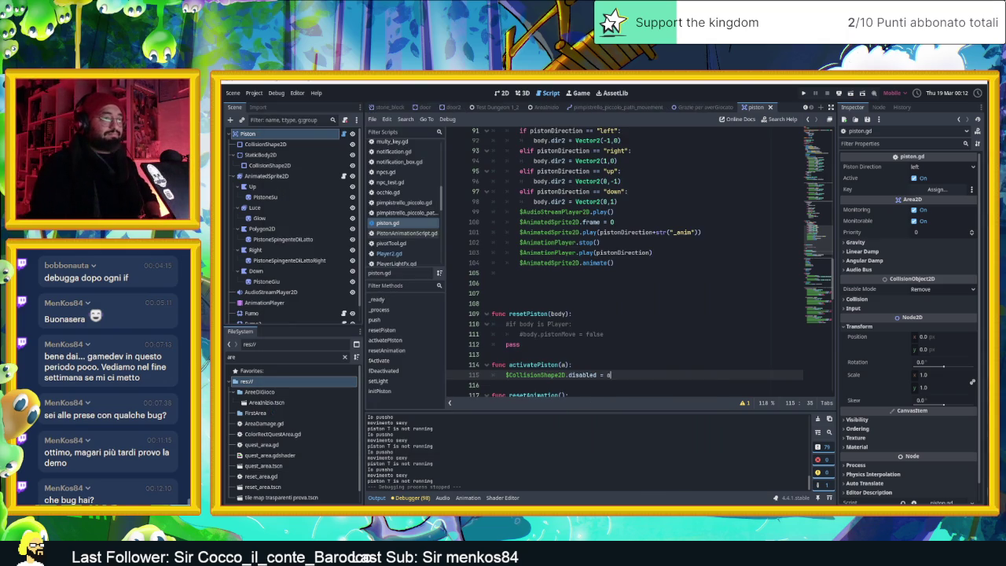
Switch to Discord and replay the piston-bug clip in #chat-ita full screen, then exit full screen.
{"action": "key", "text": "alt+Tab"}
{"action": "left_click", "coordinate": [566, 296]}
{"action": "scroll", "coordinate": [569, 388], "scroll_direction": "down", "scroll_amount": 10}
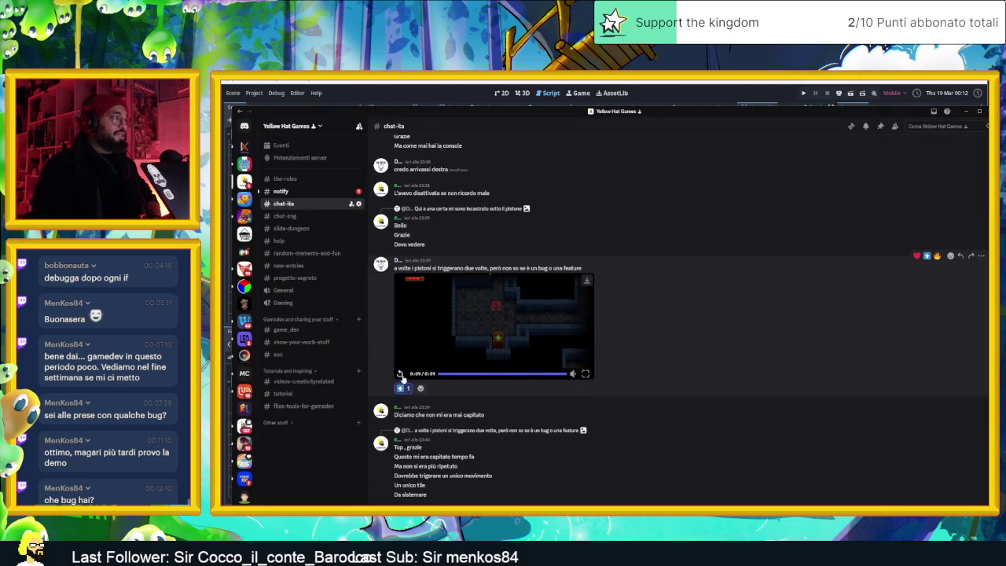
{"action": "left_click", "coordinate": [573, 370]}
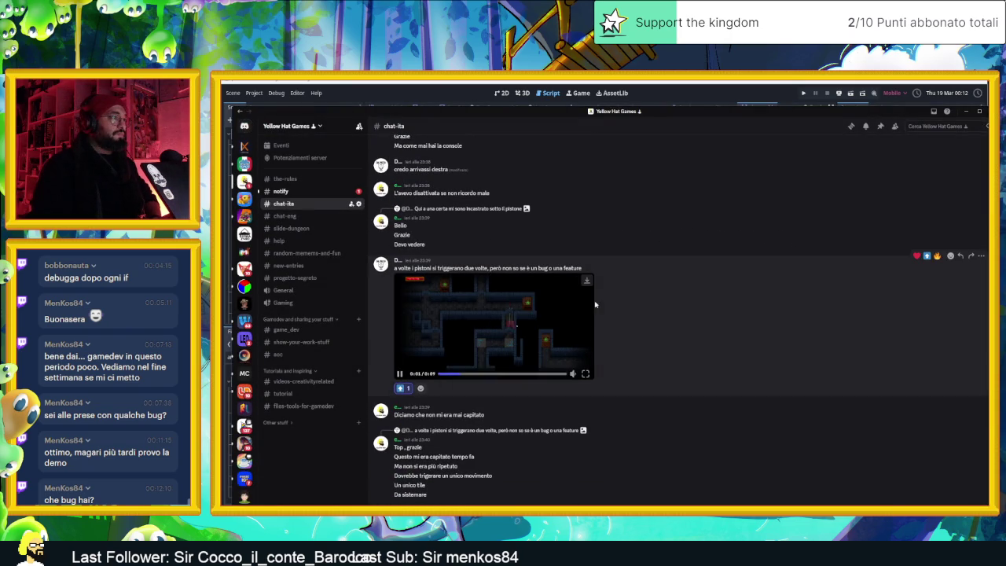
{"action": "left_click", "coordinate": [585, 374]}
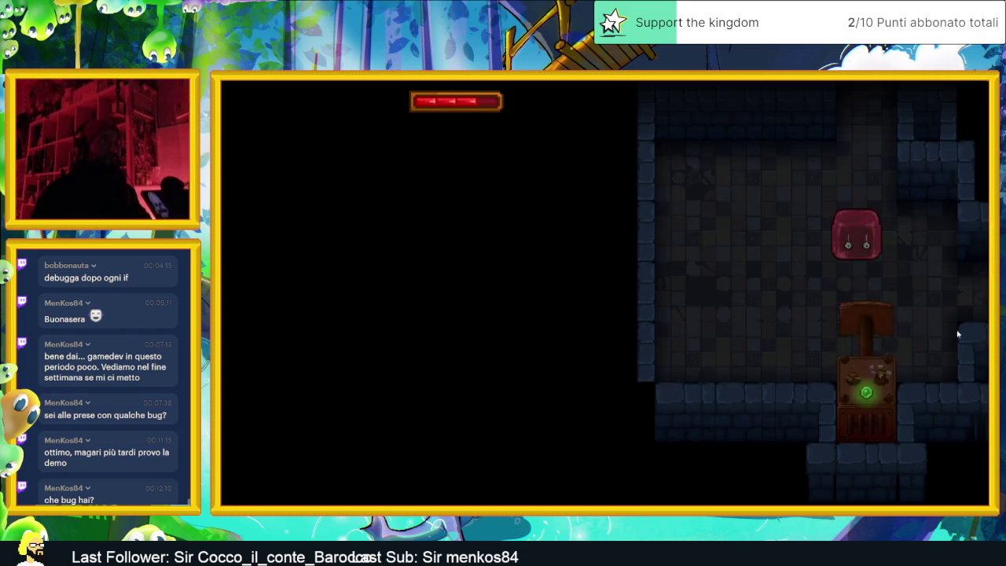
{"action": "key", "text": "Escape"}
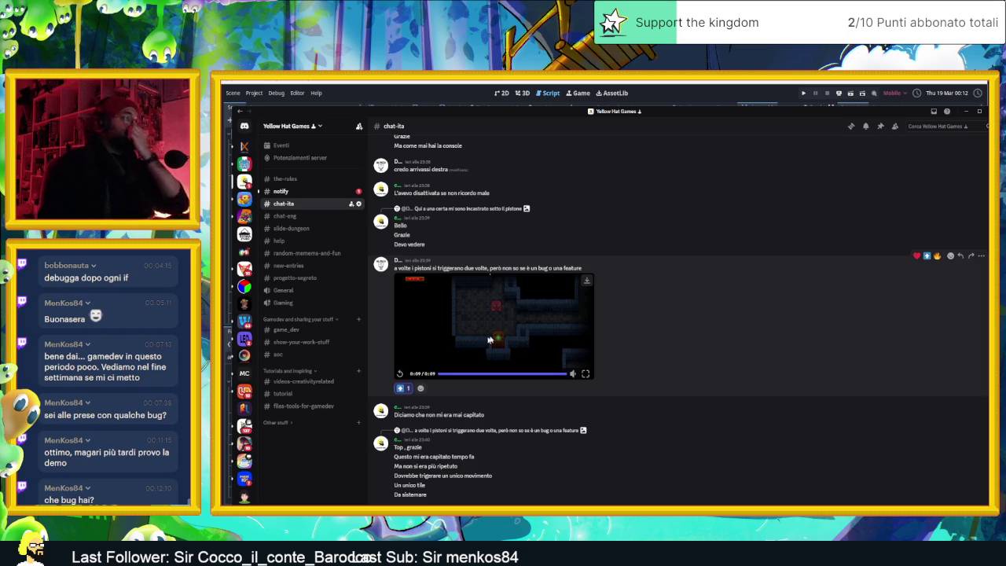
Download the piston bug clip from Gemini and open it in Media Player.
{"action": "left_click", "coordinate": [586, 281]}
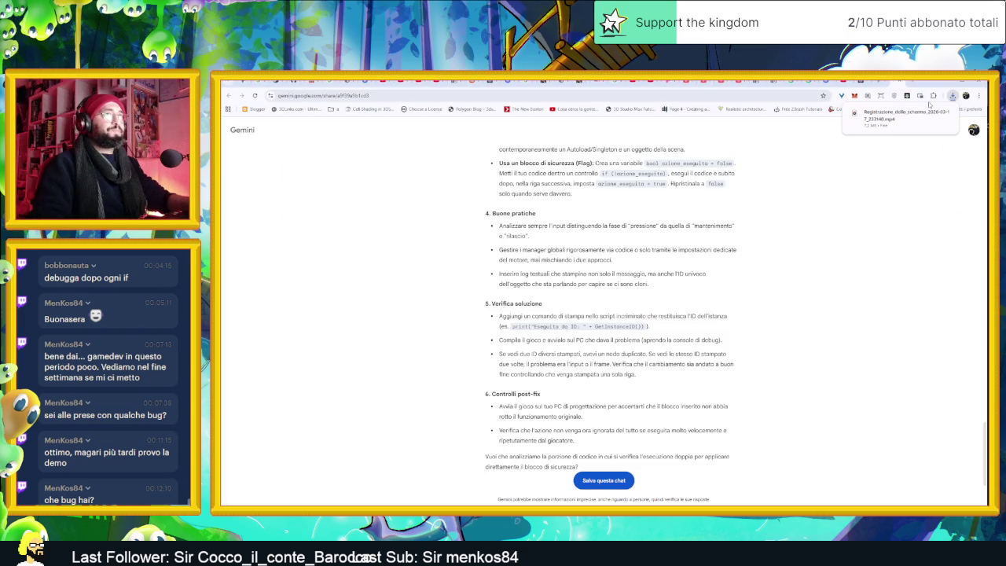
{"action": "left_click", "coordinate": [865, 123]}
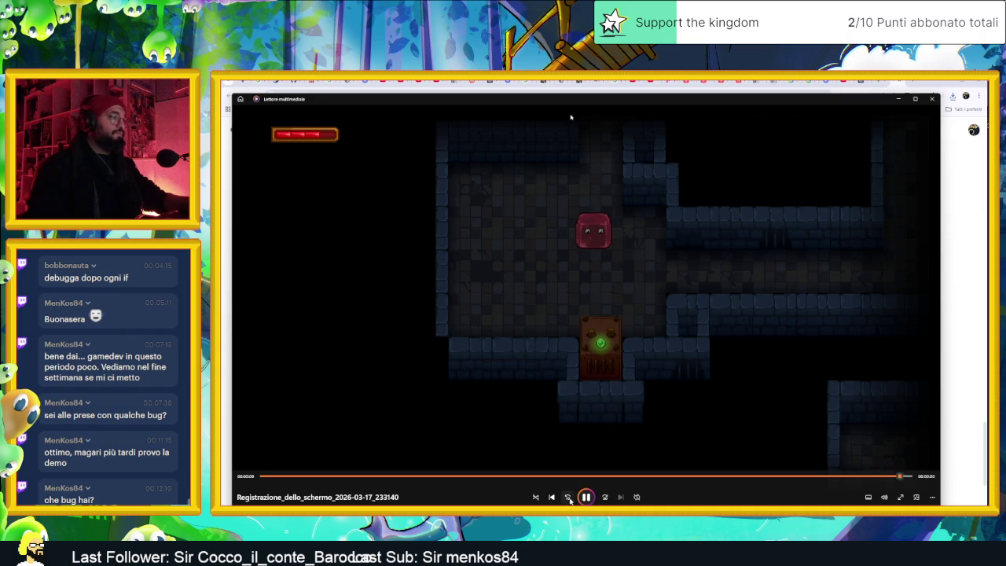
Skip through and pause the clip of the slime being pushed twice, then close the player.
{"action": "left_click", "coordinate": [568, 498]}
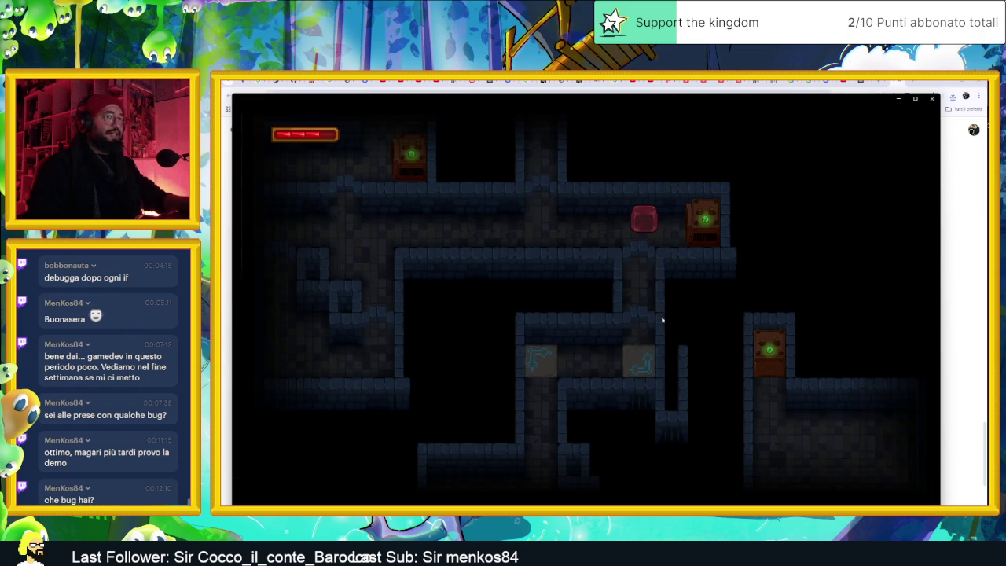
{"action": "mouse_move", "coordinate": [554, 438]}
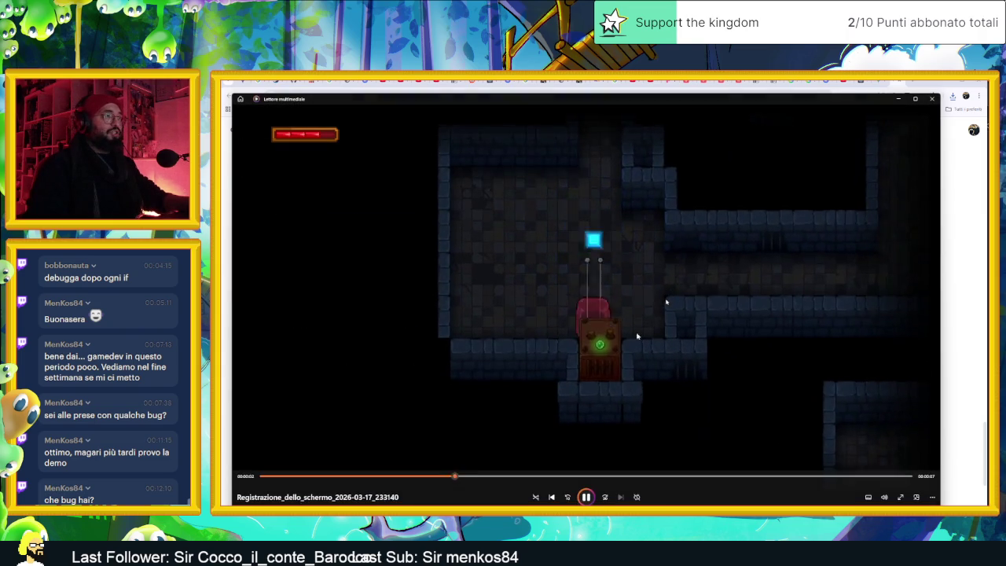
{"action": "left_click", "coordinate": [614, 403]}
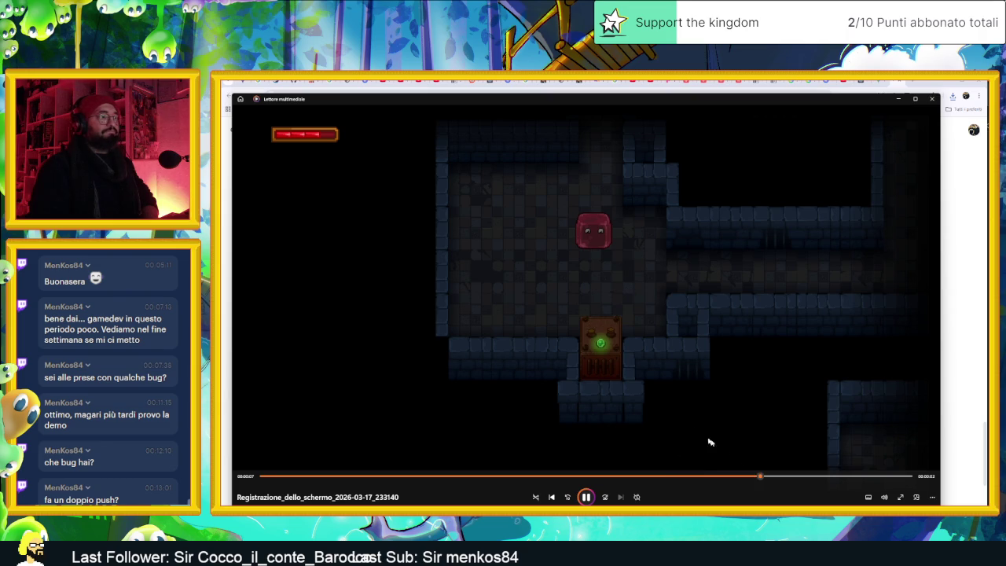
{"action": "left_click", "coordinate": [931, 98]}
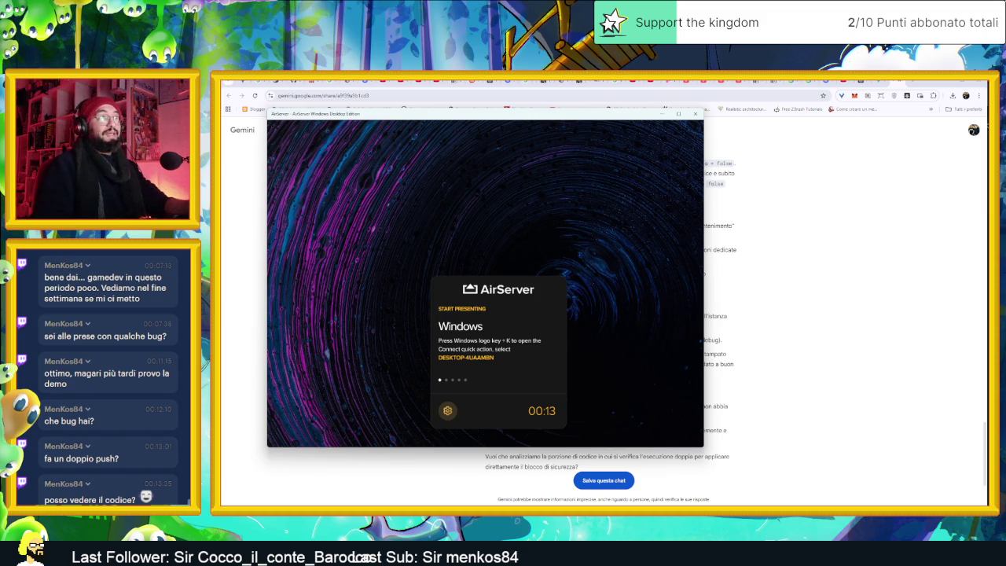
Close AirServer, minimize the Gemini browser and Discord, and scroll up to piston.gd's push() code.
{"action": "left_click", "coordinate": [662, 114]}
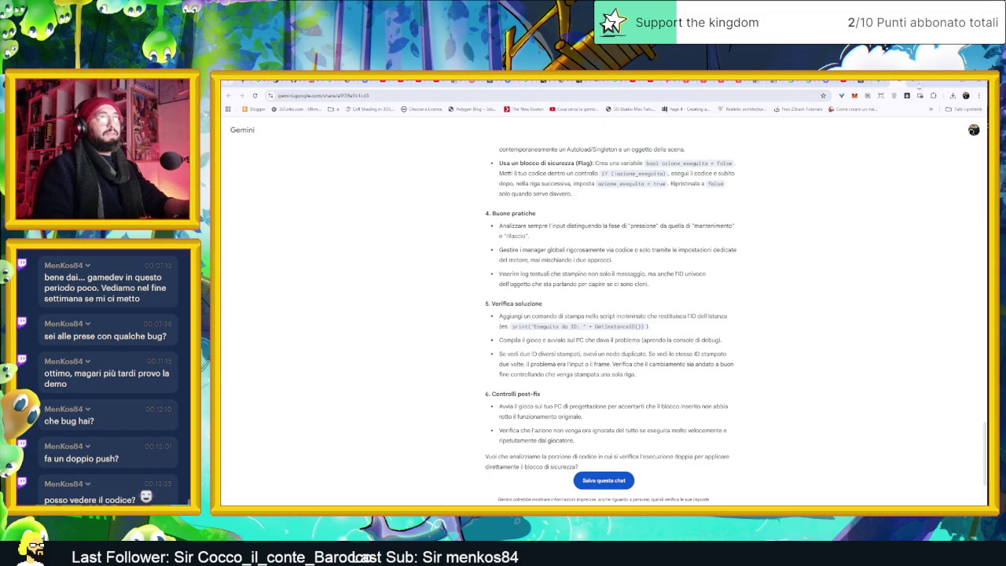
{"action": "left_click", "coordinate": [943, 81]}
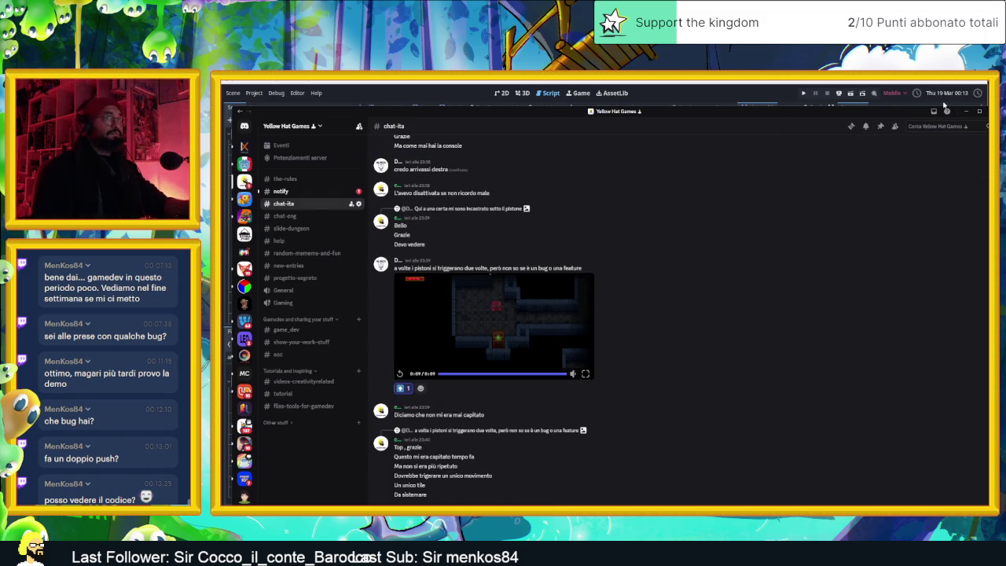
{"action": "left_click", "coordinate": [966, 115]}
{"action": "scroll", "coordinate": [623, 281], "scroll_direction": "up", "scroll_amount": 5}
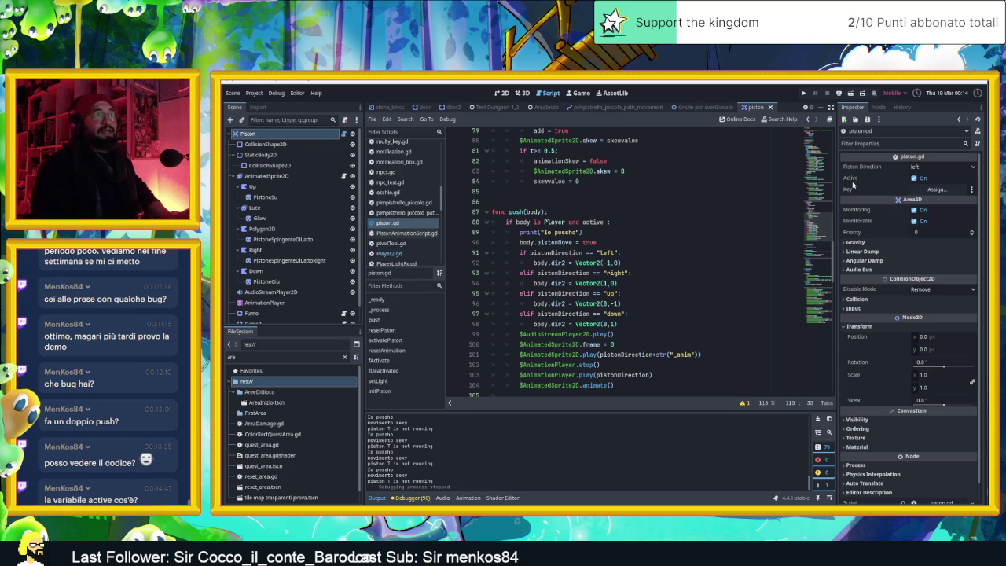
{"action": "mouse_move", "coordinate": [852, 180]}
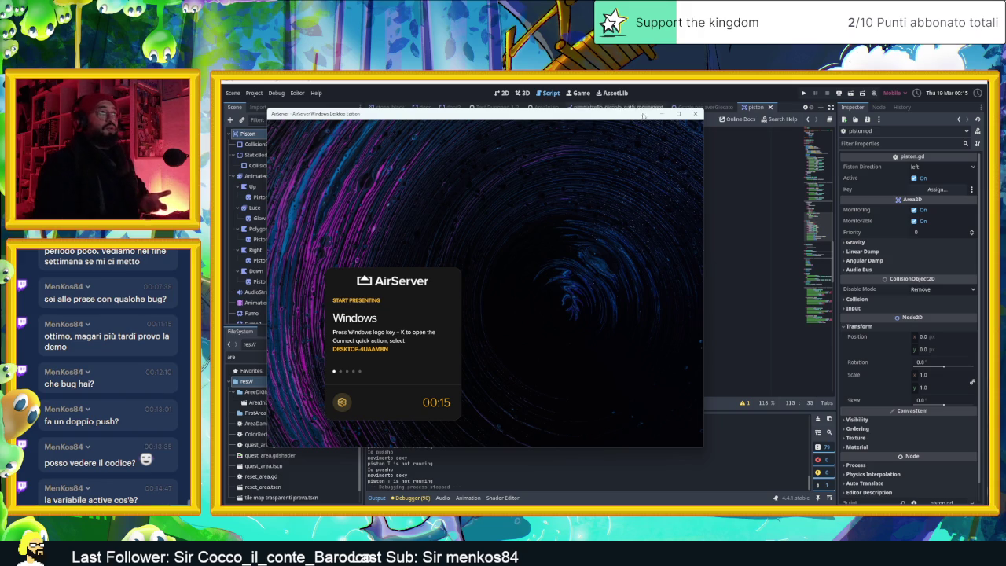
{"action": "left_click", "coordinate": [721, 170]}
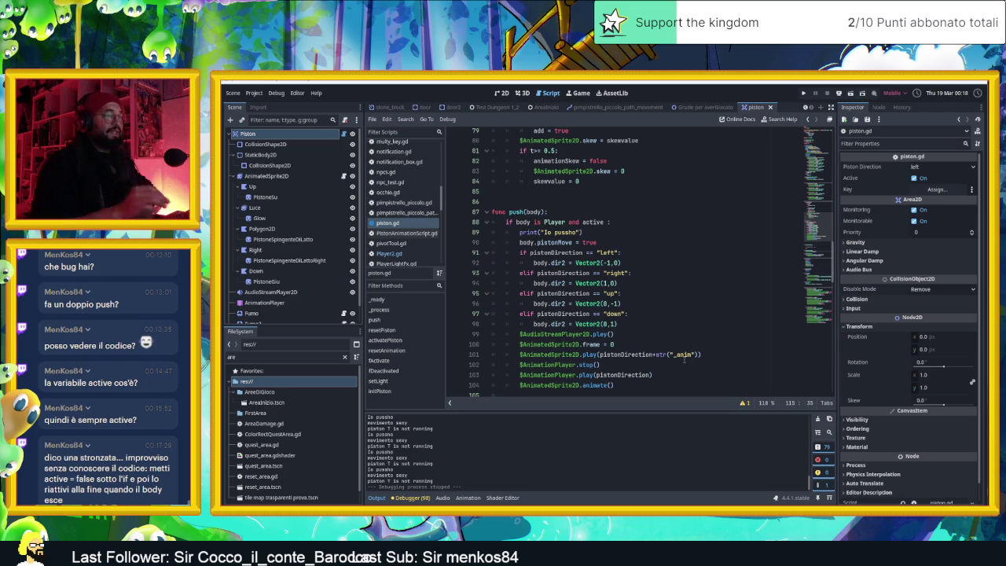
Open the AreaInizio scene, select the Player node, and pan the level into view.
{"action": "left_click", "coordinate": [532, 108]}
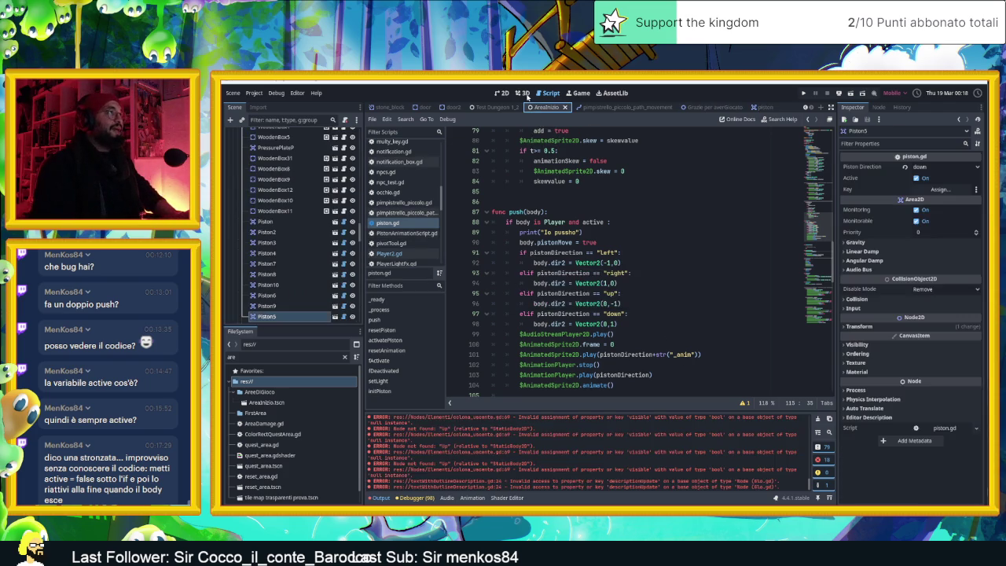
{"action": "scroll", "coordinate": [571, 298], "scroll_direction": "down", "scroll_amount": 8}
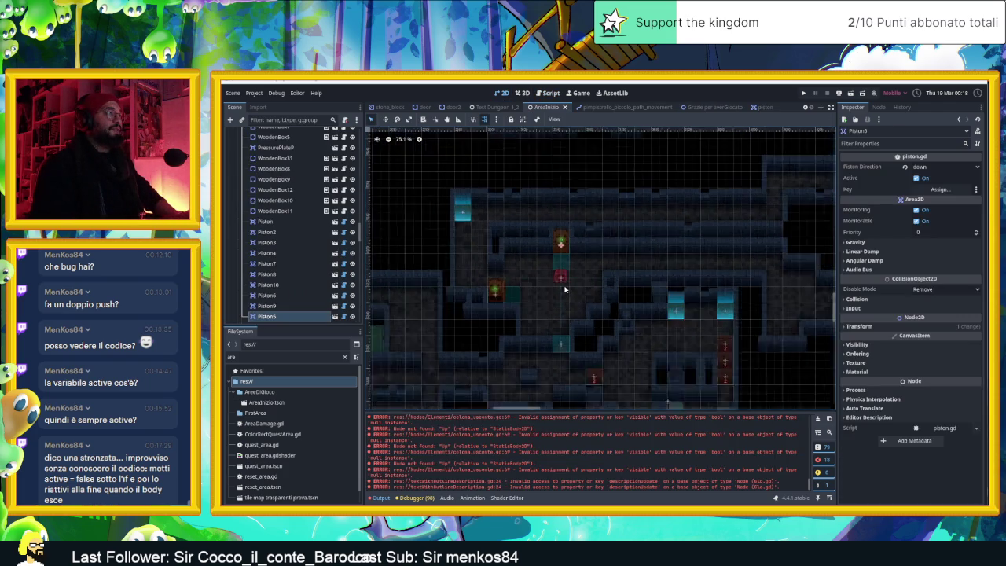
{"action": "scroll", "coordinate": [273, 157], "scroll_direction": "up", "scroll_amount": 5}
{"action": "scroll", "coordinate": [274, 158], "scroll_direction": "up", "scroll_amount": 10}
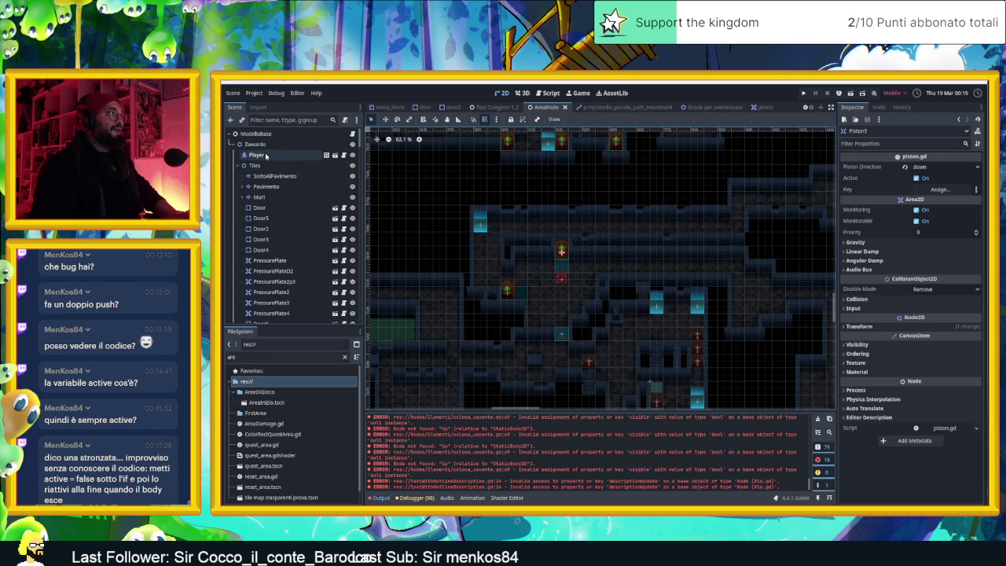
{"action": "left_click", "coordinate": [265, 154]}
{"action": "scroll", "coordinate": [507, 279], "scroll_direction": "down", "scroll_amount": 5}
{"action": "left_click_drag", "start_coordinate": [507, 279], "coordinate": [616, 310]}
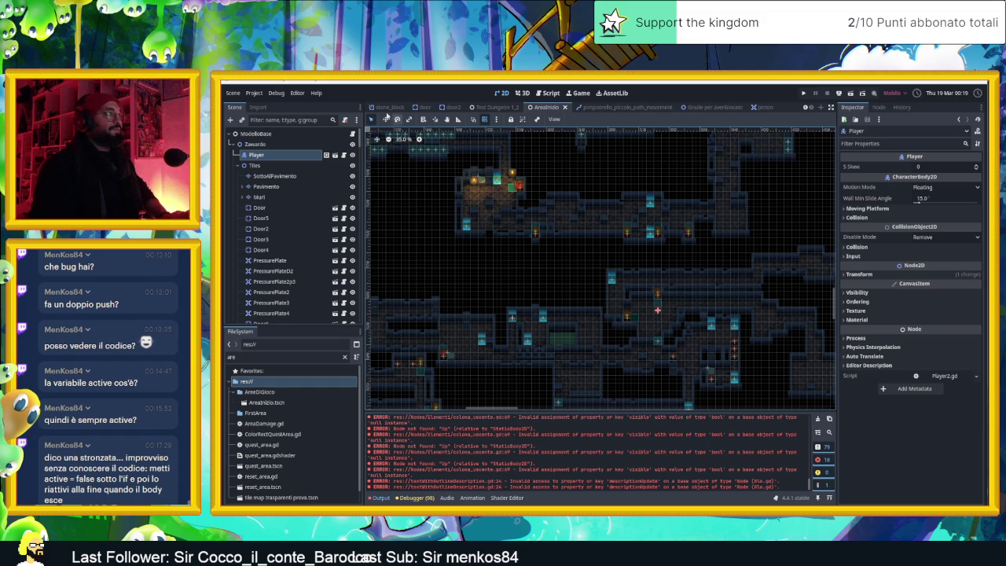
With the Move tool, drag the Player around the level to its new start on the left.
{"action": "left_click", "coordinate": [385, 119]}
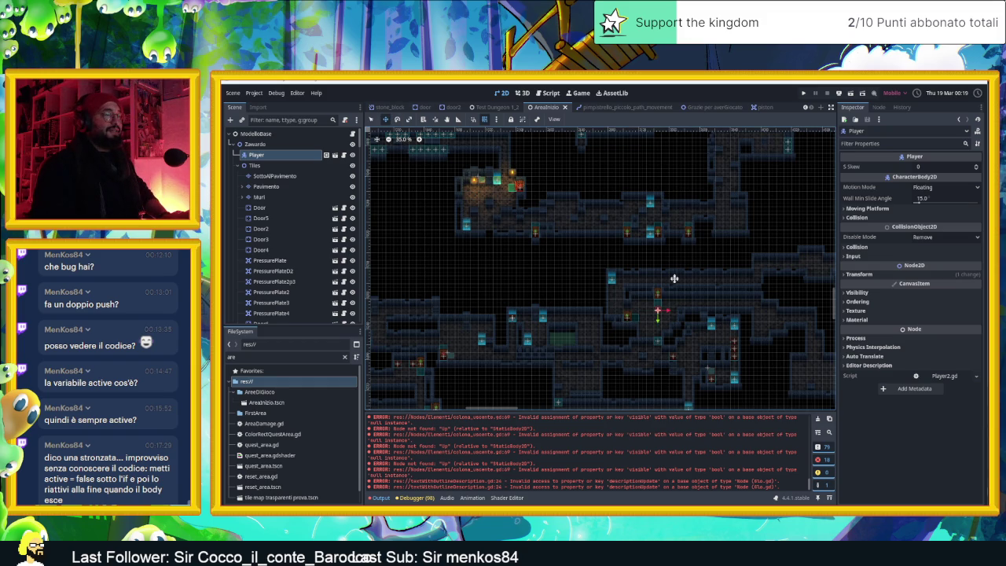
{"action": "mouse_move", "coordinate": [672, 305]}
{"action": "left_mouse_down"}
{"action": "mouse_move", "coordinate": [624, 207]}
{"action": "mouse_move", "coordinate": [643, 199]}
{"action": "mouse_move", "coordinate": [562, 223]}
{"action": "mouse_move", "coordinate": [580, 251]}
{"action": "mouse_move", "coordinate": [667, 322]}
{"action": "mouse_move", "coordinate": [514, 280]}
{"action": "left_mouse_up"}
{"action": "scroll", "coordinate": [629, 204], "scroll_direction": "up", "scroll_amount": 3}
{"action": "scroll", "coordinate": [522, 281], "scroll_direction": "down", "scroll_amount": 2}
{"action": "scroll", "coordinate": [542, 285], "scroll_direction": "down", "scroll_amount": 5}
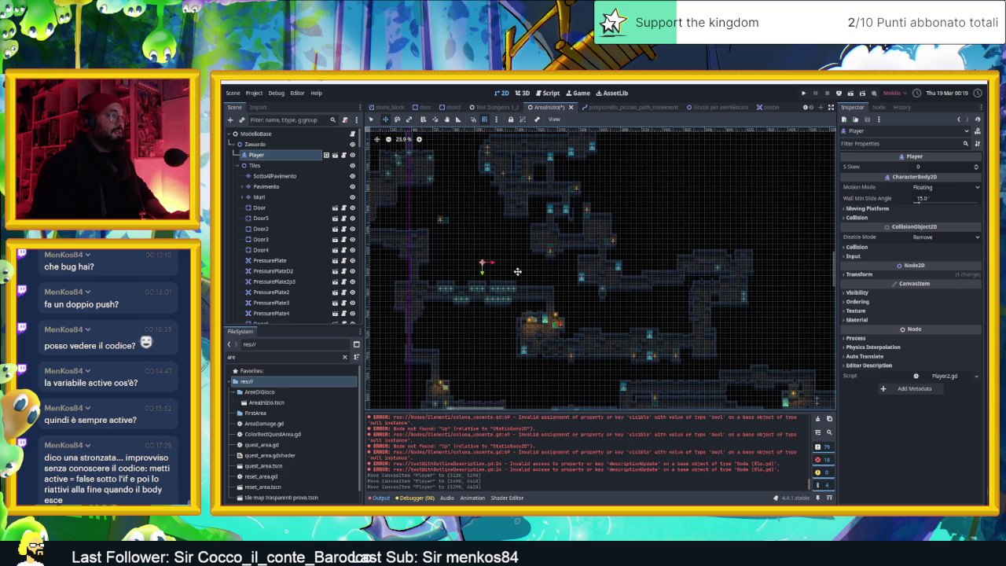
{"action": "mouse_move", "coordinate": [515, 270]}
{"action": "left_mouse_down"}
{"action": "mouse_move", "coordinate": [605, 301]}
{"action": "mouse_move", "coordinate": [488, 262]}
{"action": "mouse_move", "coordinate": [786, 346]}
{"action": "mouse_move", "coordinate": [770, 338]}
{"action": "left_mouse_up"}
{"action": "scroll", "coordinate": [598, 251], "scroll_direction": "down", "scroll_amount": 5}
{"action": "mouse_move", "coordinate": [546, 208]}
{"action": "left_mouse_down"}
{"action": "mouse_move", "coordinate": [638, 265]}
{"action": "mouse_move", "coordinate": [486, 266]}
{"action": "mouse_move", "coordinate": [407, 294]}
{"action": "left_mouse_up"}
{"action": "scroll", "coordinate": [472, 288], "scroll_direction": "left", "scroll_amount": 3}
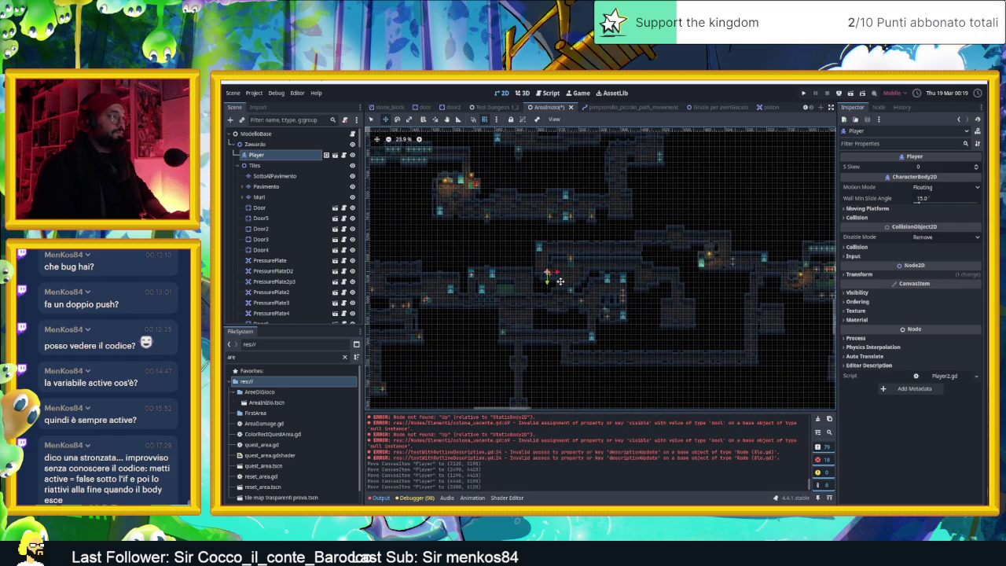
{"action": "left_click_drag", "start_coordinate": [546, 283], "coordinate": [452, 293]}
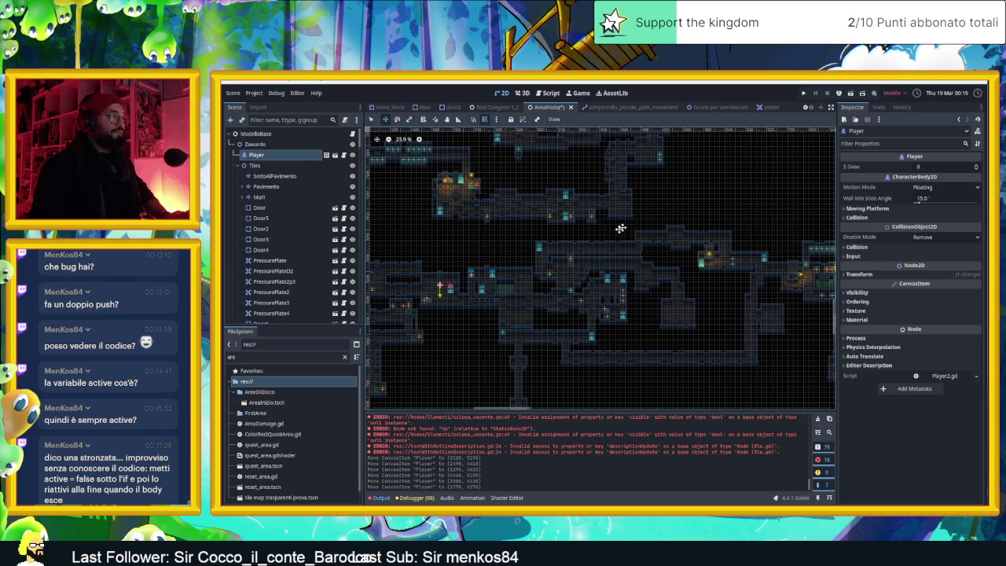
Save the scene, launch the game, and walk the slime up into the top corridor.
{"action": "key", "text": "ctrl+s"}
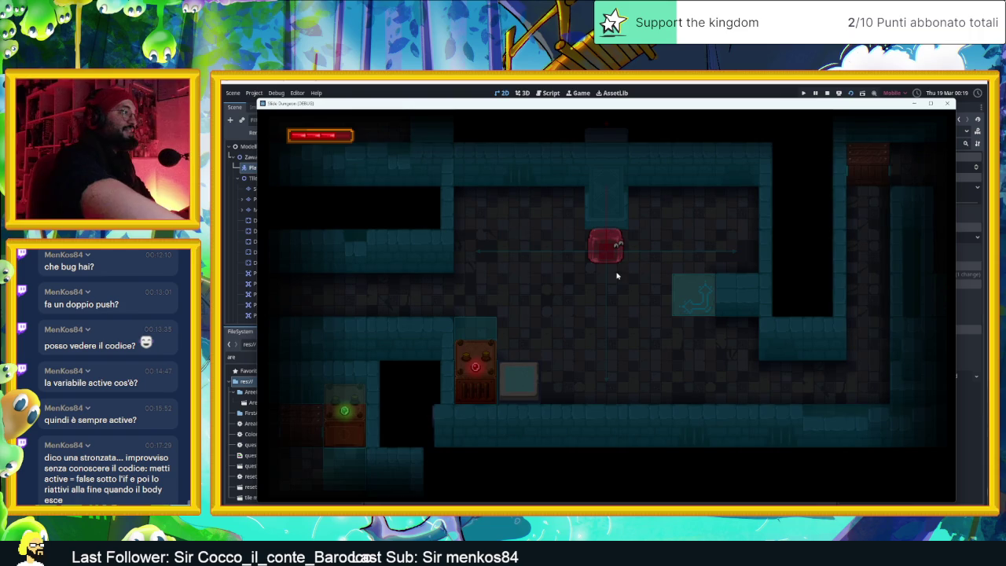
{"action": "key", "text": "Left"}
{"action": "key", "text": "Down"}
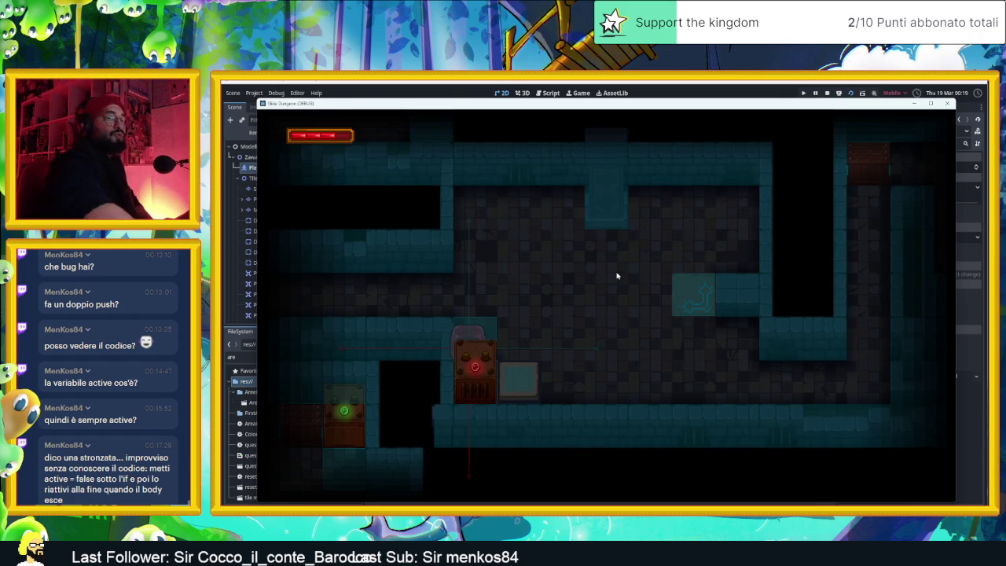
{"action": "key", "text": "Up"}
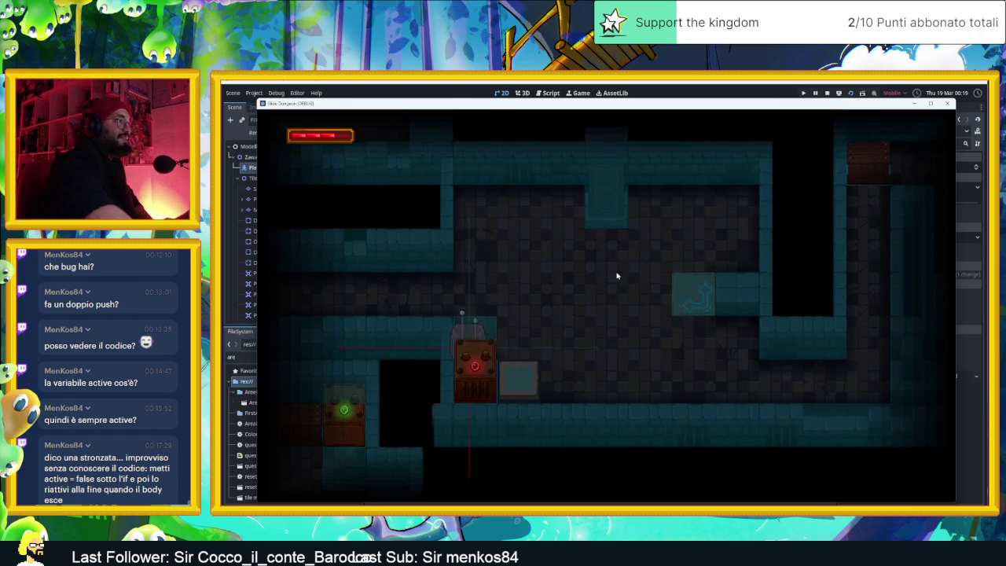
Steer the slime back down and push it against the piston crate, twice.
{"action": "key", "text": "Down"}
{"action": "key", "text": "Up"}
{"action": "key", "text": "Right"}
{"action": "key", "text": "Down"}
{"action": "key", "text": "Left"}
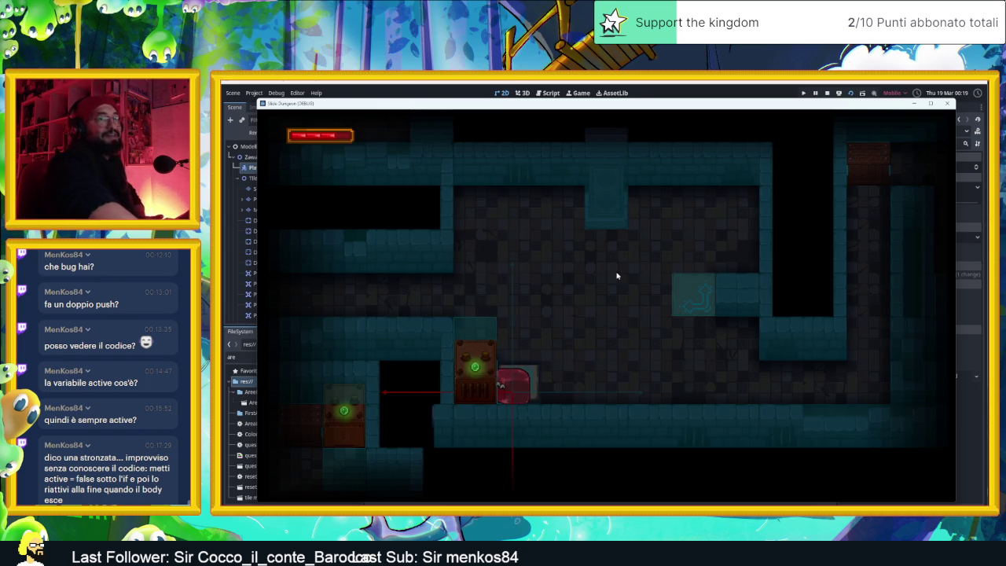
{"action": "key", "text": "Up"}
{"action": "key", "text": "Left"}
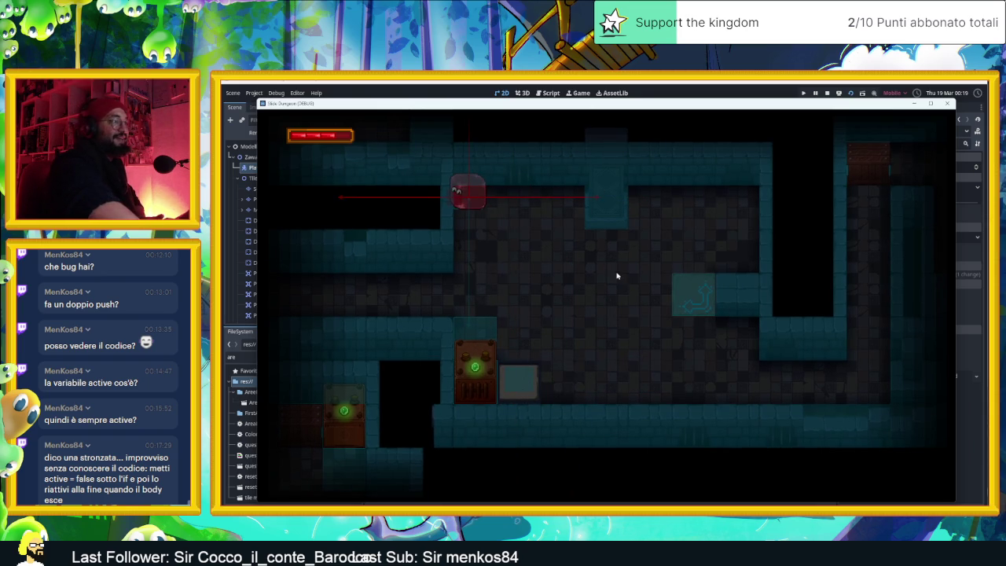
{"action": "key", "text": "Down"}
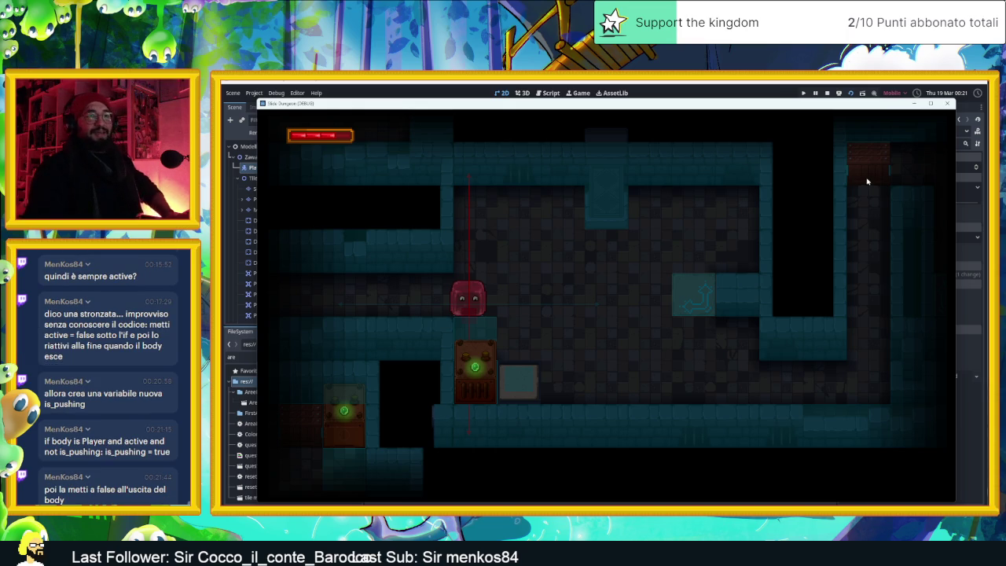
Stop the running Slime Dungeon game and return to the AreaInizio scene in the editor.
{"action": "left_click", "coordinate": [827, 93]}
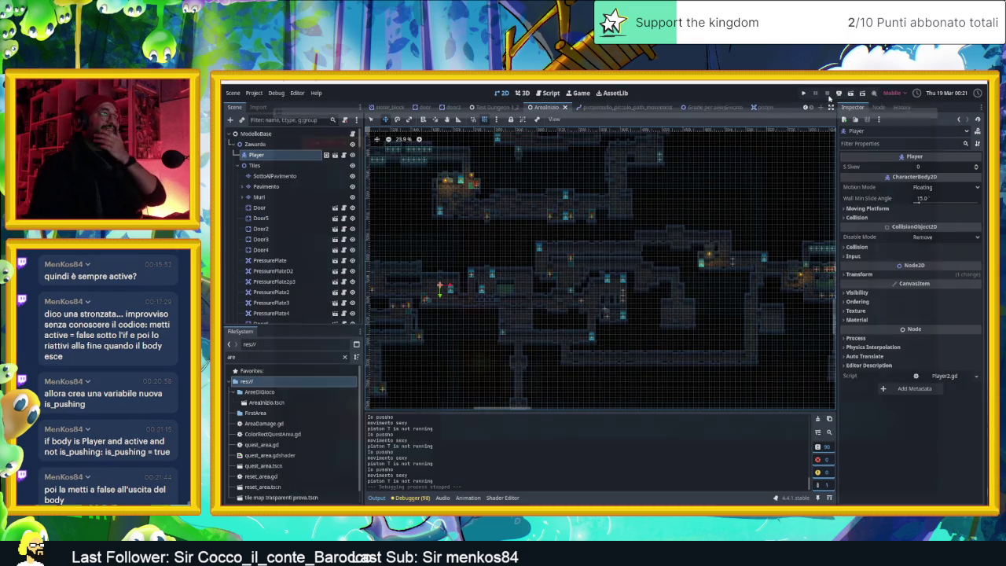
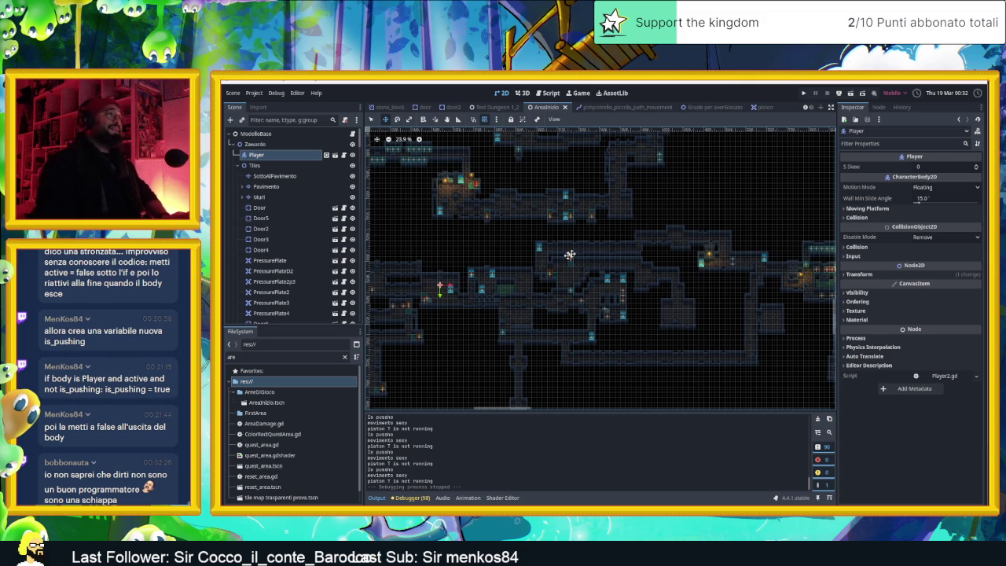
Move the Player down and left so it sits beside the wooden box.
{"action": "scroll", "coordinate": [584, 243], "scroll_direction": "up", "scroll_amount": 5}
{"action": "scroll", "coordinate": [533, 259], "scroll_direction": "down", "scroll_amount": 5}
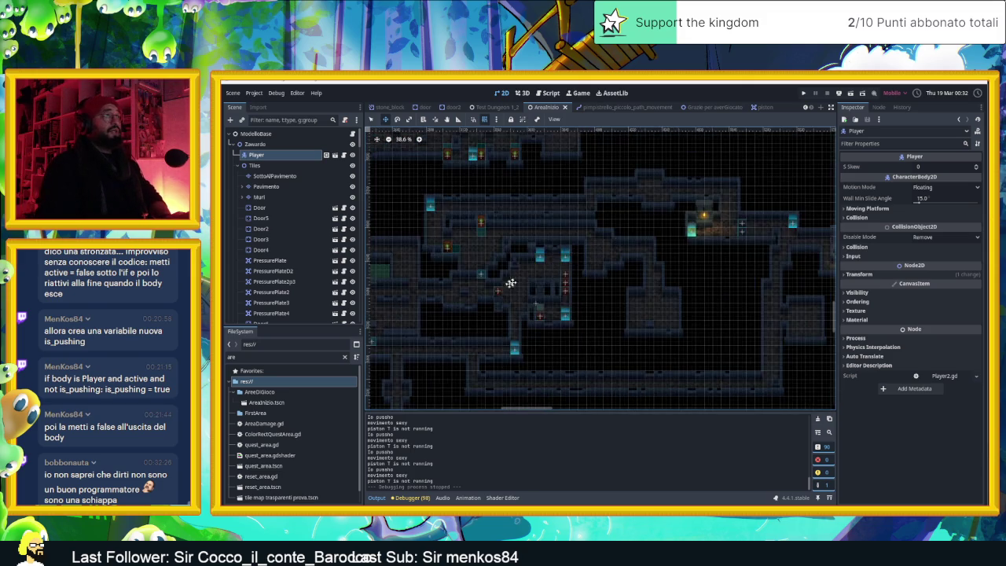
{"action": "scroll", "coordinate": [707, 258], "scroll_direction": "up", "scroll_amount": 2}
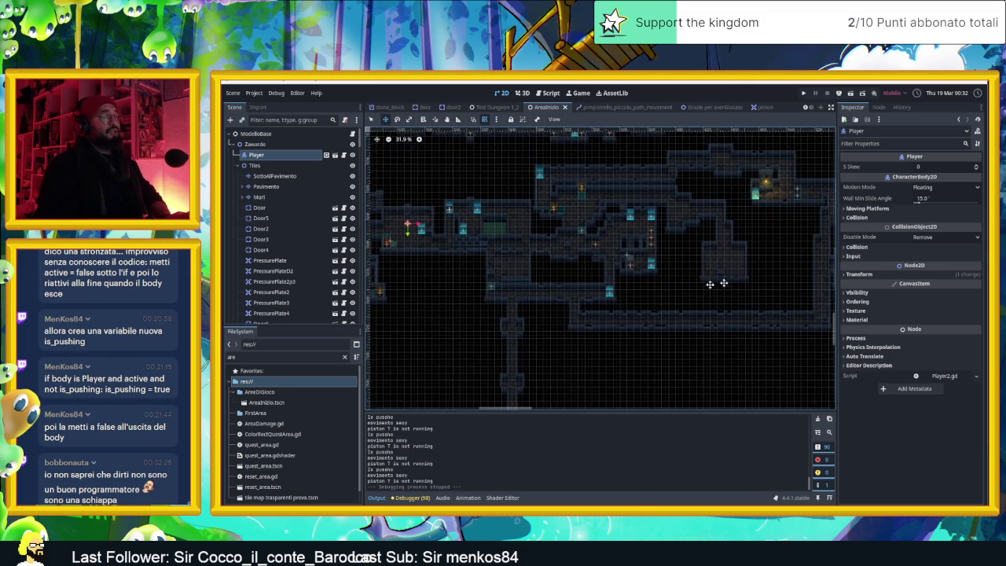
{"action": "scroll", "coordinate": [453, 276], "scroll_direction": "up", "scroll_amount": 2}
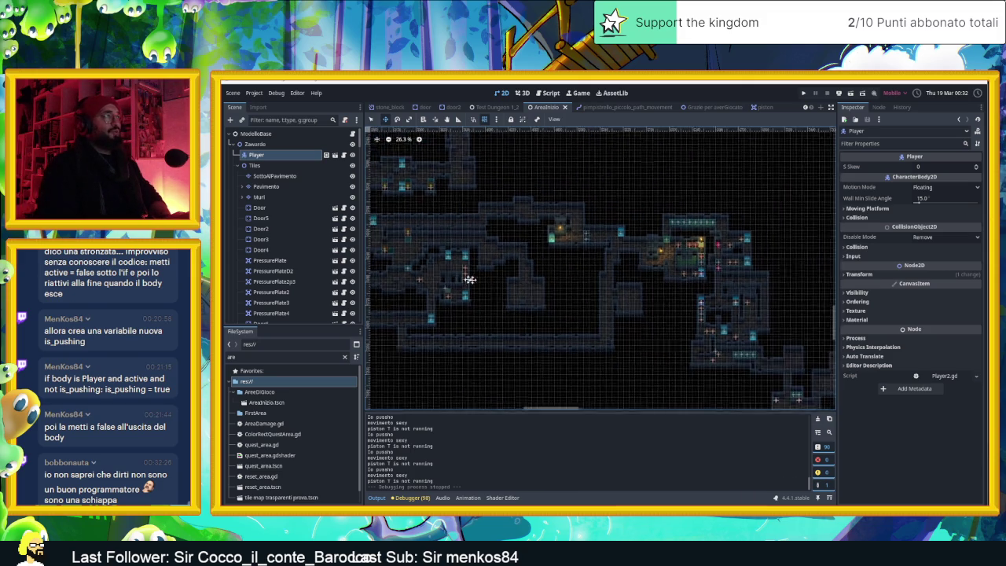
{"action": "mouse_move", "coordinate": [685, 290]}
{"action": "left_mouse_down"}
{"action": "mouse_move", "coordinate": [675, 306]}
{"action": "mouse_move", "coordinate": [685, 307]}
{"action": "mouse_move", "coordinate": [524, 303]}
{"action": "mouse_move", "coordinate": [566, 272]}
{"action": "mouse_move", "coordinate": [584, 287]}
{"action": "mouse_move", "coordinate": [548, 283]}
{"action": "left_mouse_up"}
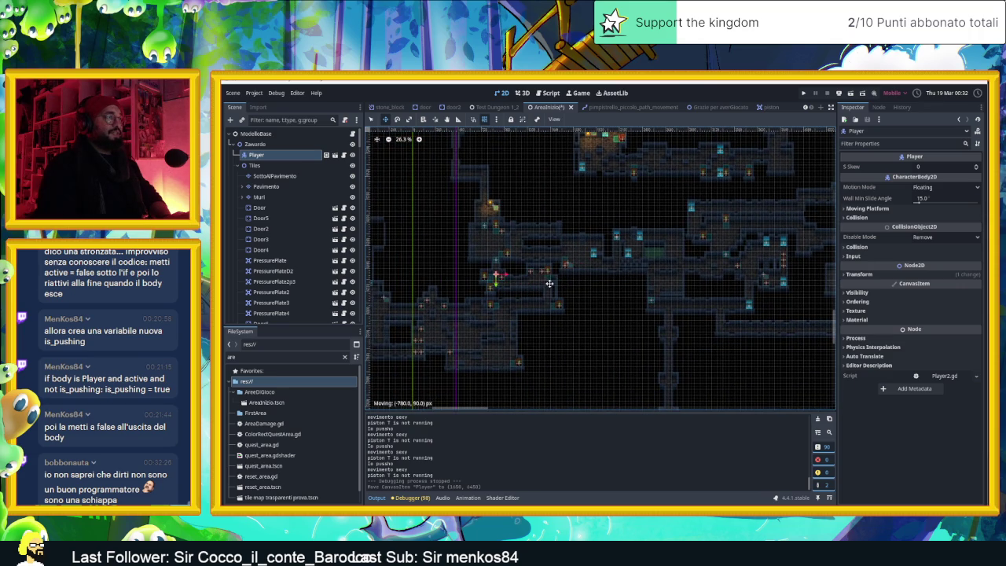
{"action": "scroll", "coordinate": [469, 281], "scroll_direction": "up", "scroll_amount": 5}
{"action": "scroll", "coordinate": [535, 270], "scroll_direction": "up", "scroll_amount": 6}
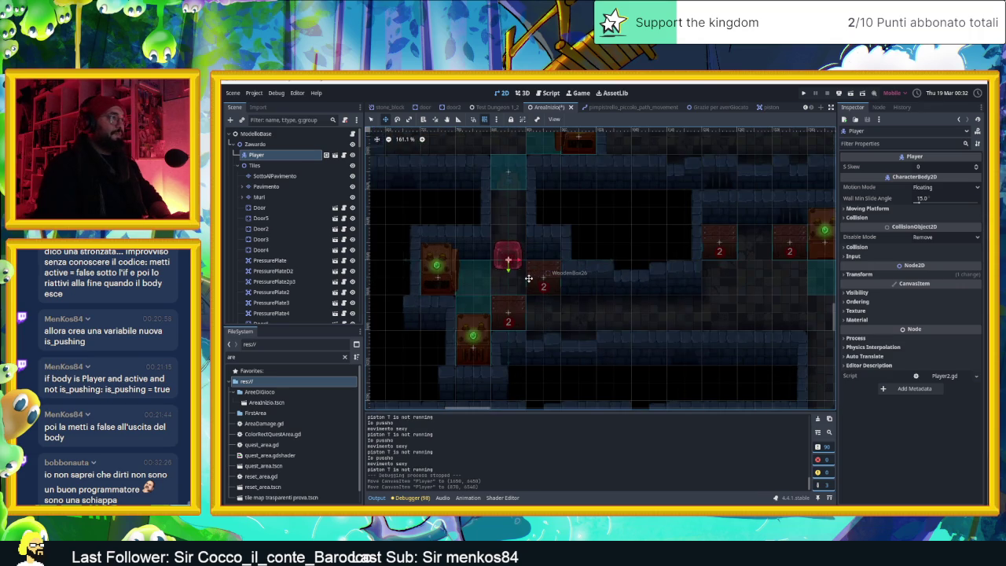
{"action": "left_click_drag", "start_coordinate": [535, 277], "coordinate": [537, 287]}
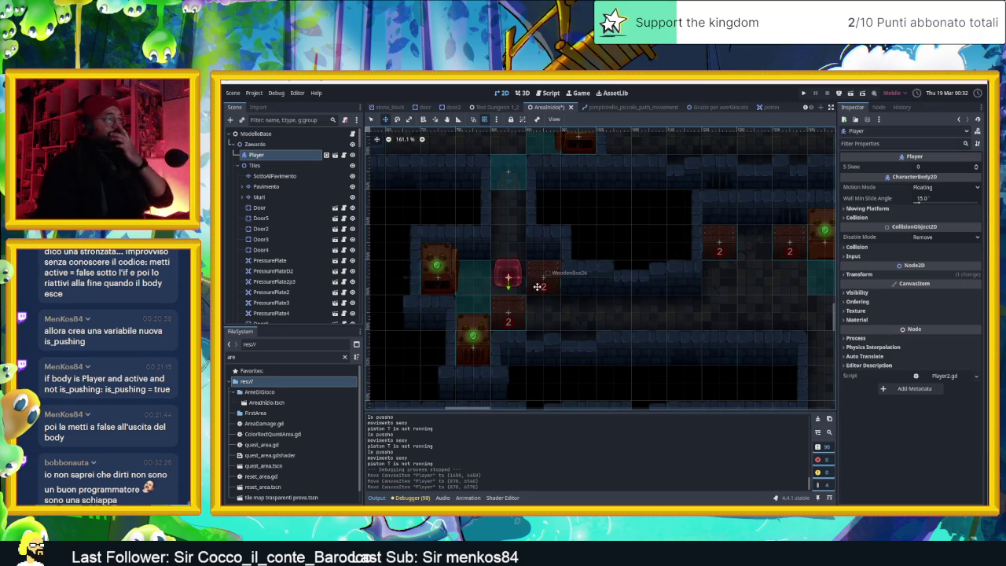
Centre the view on the Player and zoom in to about 259%.
{"action": "key", "text": "f"}
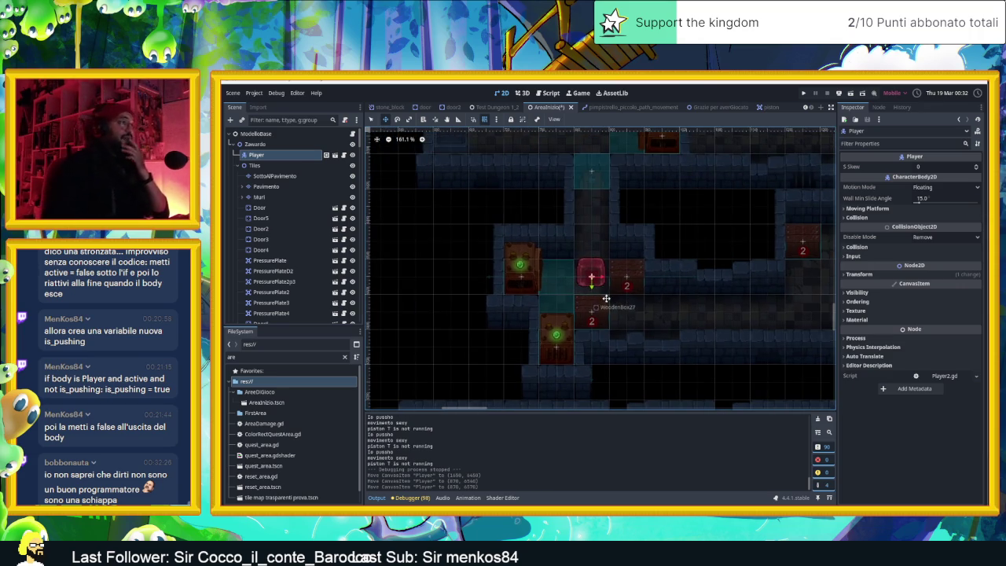
{"action": "scroll", "coordinate": [571, 293], "scroll_direction": "up", "scroll_amount": 5}
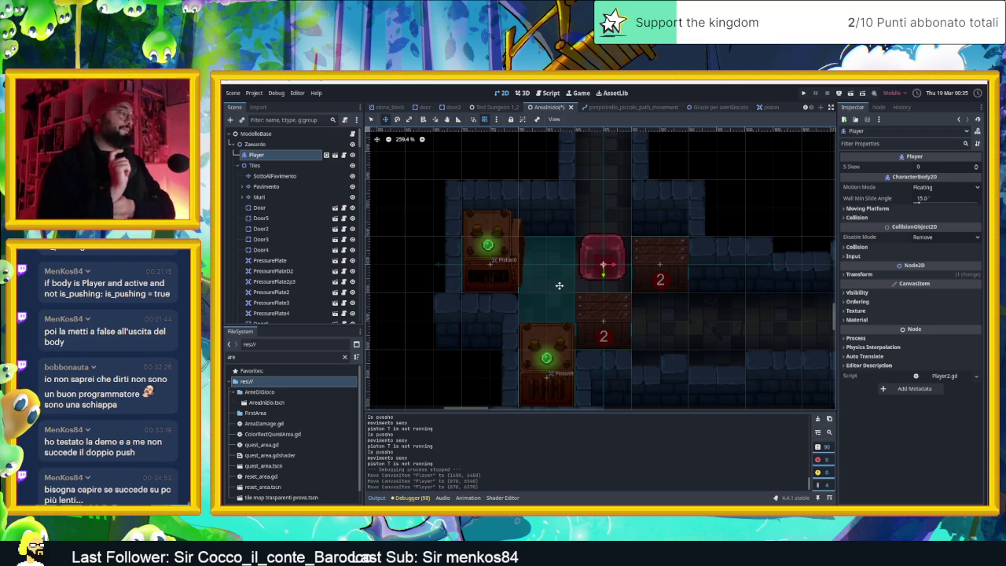
{"action": "scroll", "coordinate": [559, 285], "scroll_direction": "up", "scroll_amount": 1}
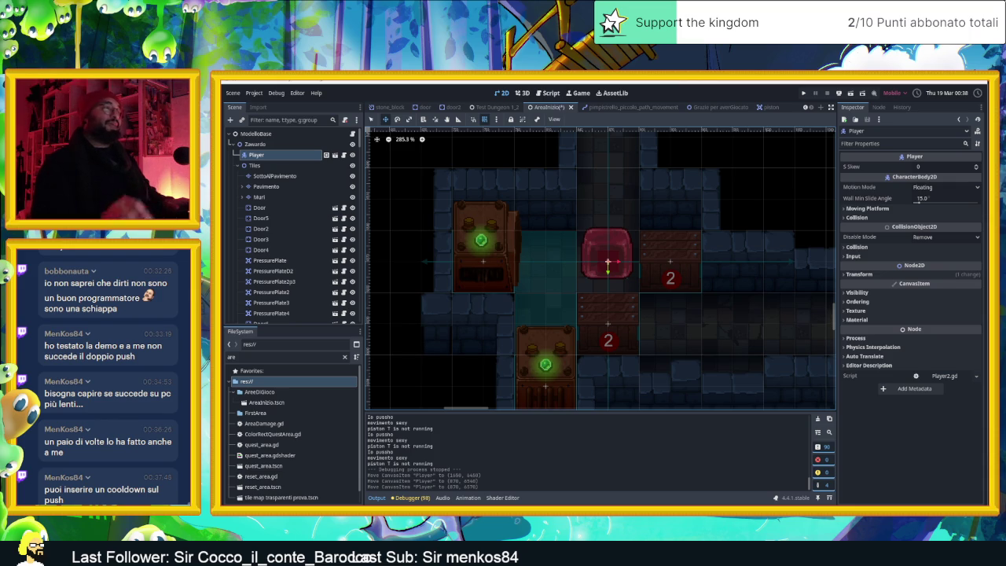
{"action": "left_click", "coordinate": [851, 94]}
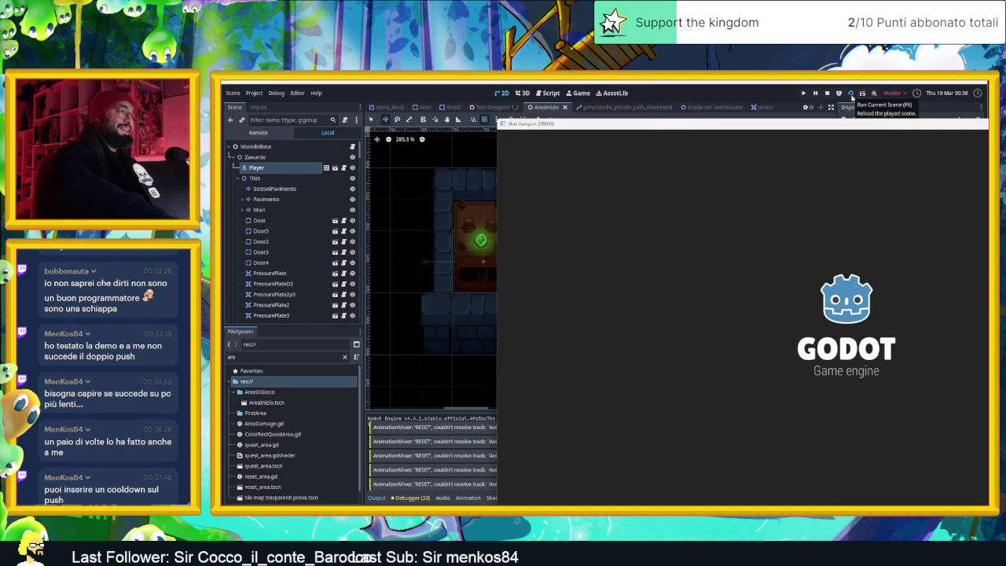
In the running playtest, move the Player left toward the box.
{"action": "key", "text": "Left"}
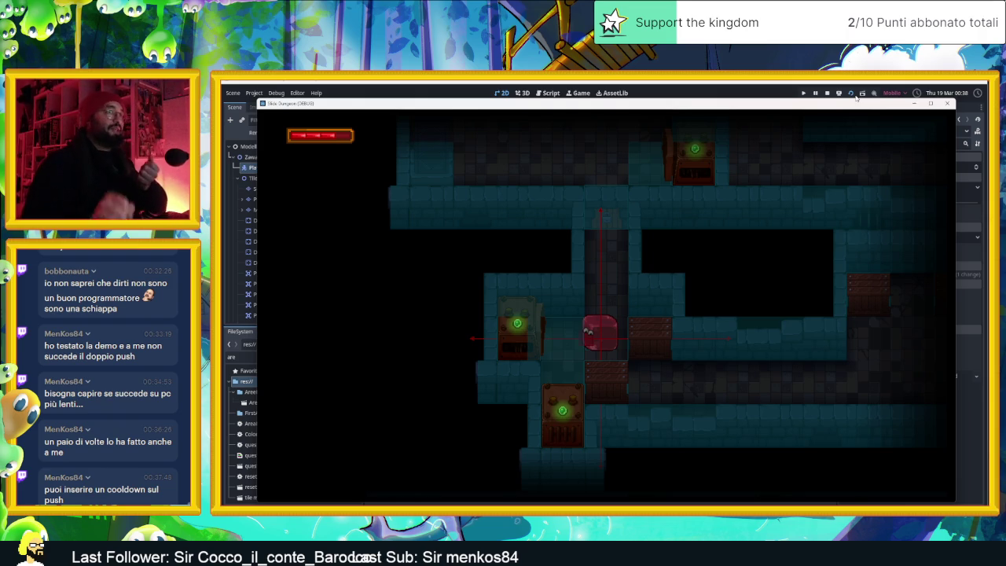
Stop the playtest and close the AirServer mirroring window to reveal the editor.
{"action": "left_click", "coordinate": [828, 93]}
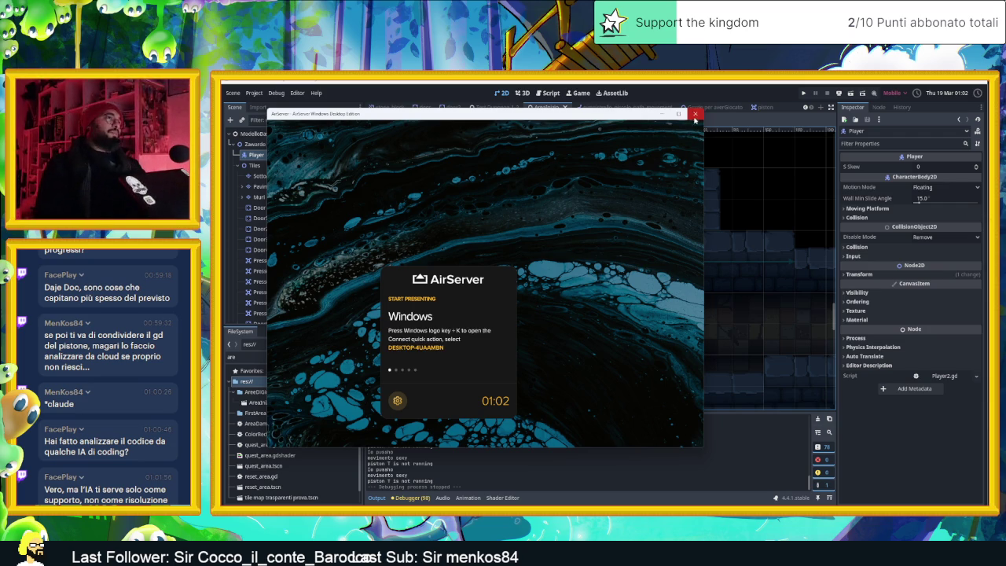
{"action": "left_click", "coordinate": [695, 115]}
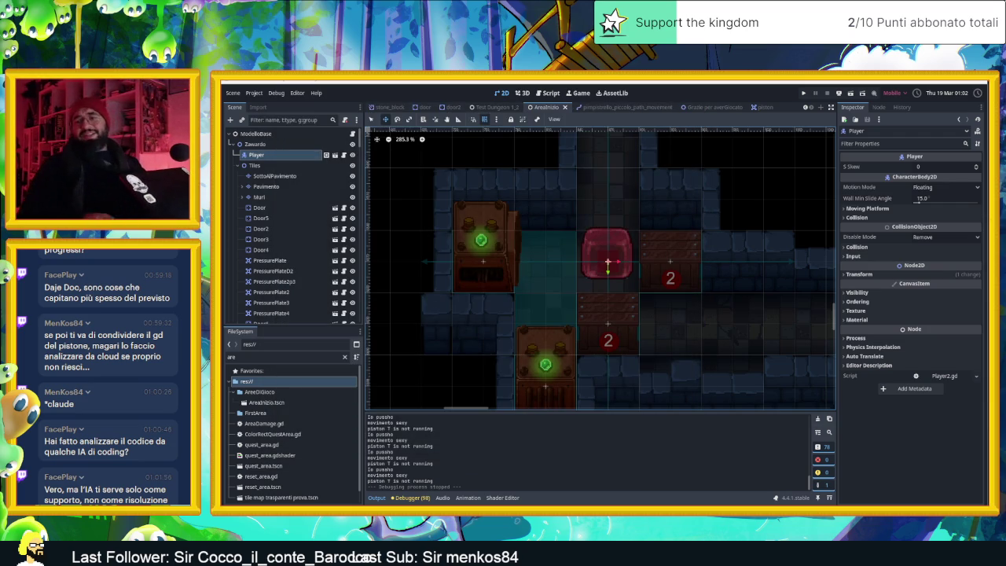